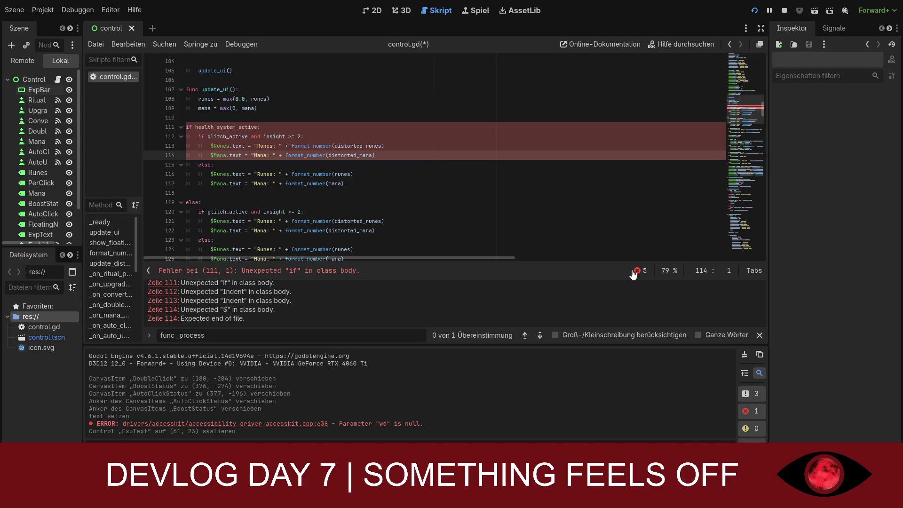
Indent the health_system_active condition on line 111 one level into update_ui
scroll(412, 205, up, 3)
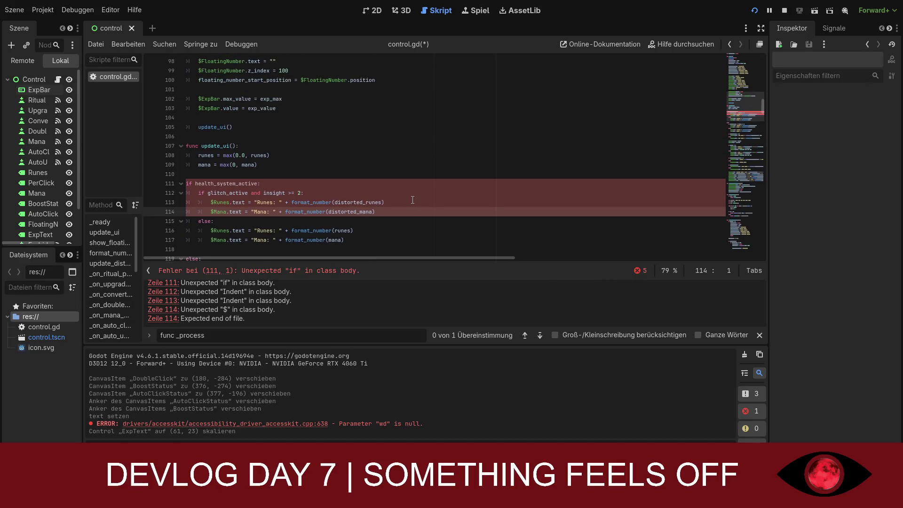
scroll(412, 205, down, 3)
scroll(411, 205, down, 1)
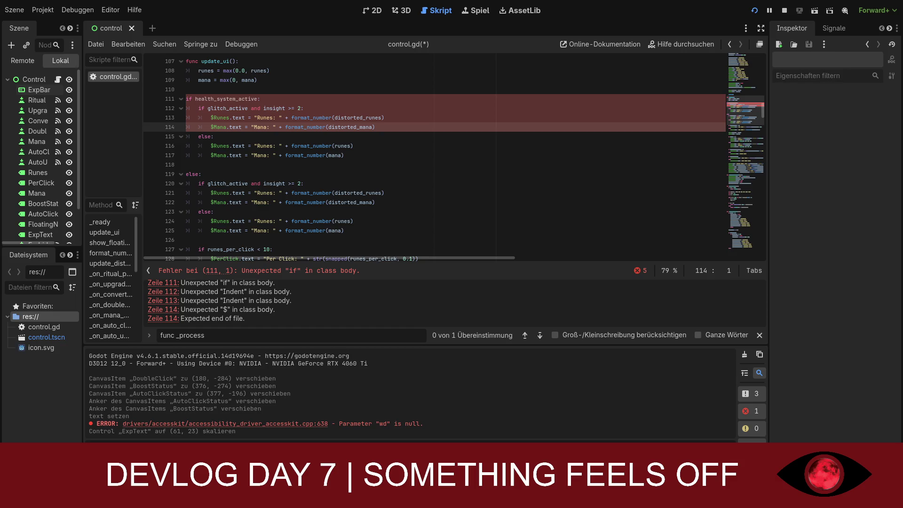
click(245, 146)
scroll(245, 160, up, 2)
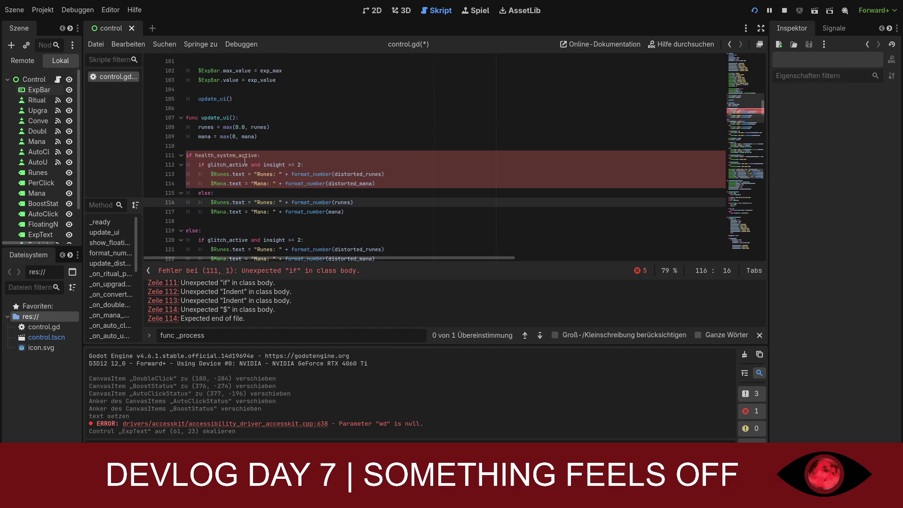
click(193, 156)
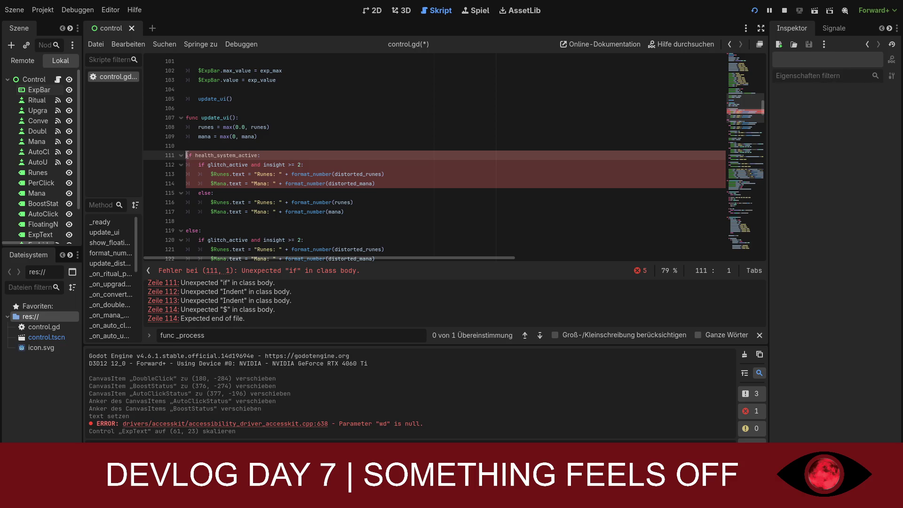
key(Home)
key(Tab)
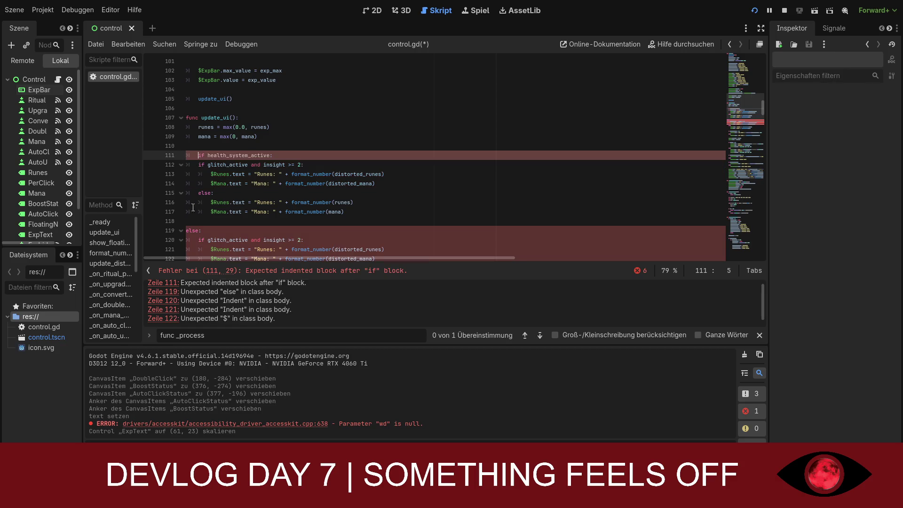
Indent the else lines 119 and 123 and the glitch_active checks on lines 112 and 120
click(181, 230)
click(182, 231)
click(187, 231)
key(Tab)
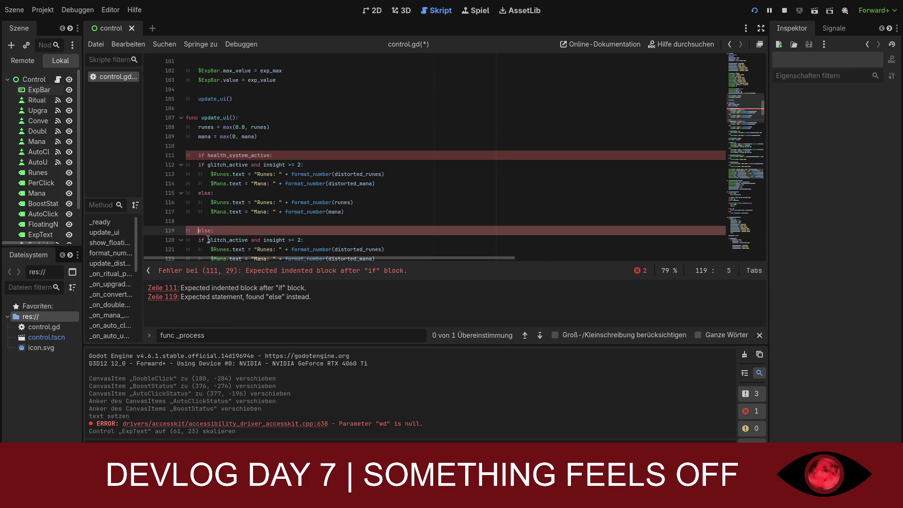
scroll(208, 240, down, 2)
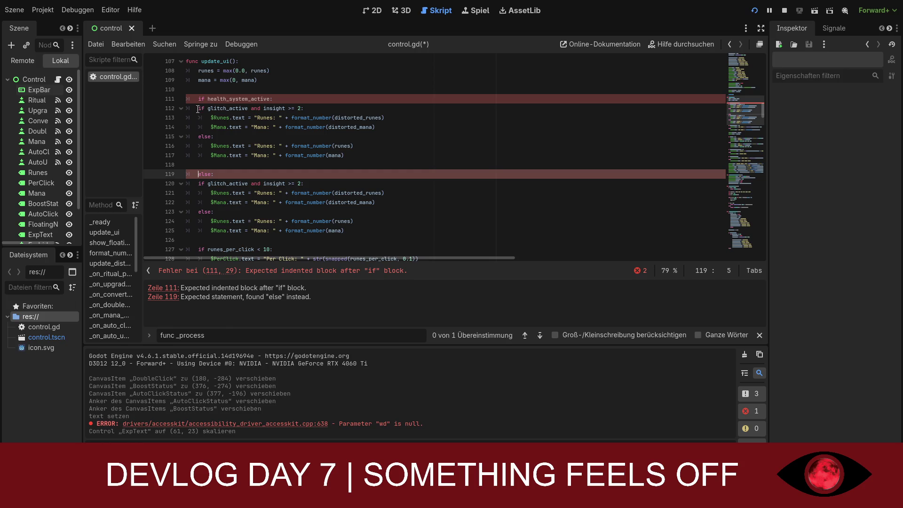
click(198, 108)
key(Tab)
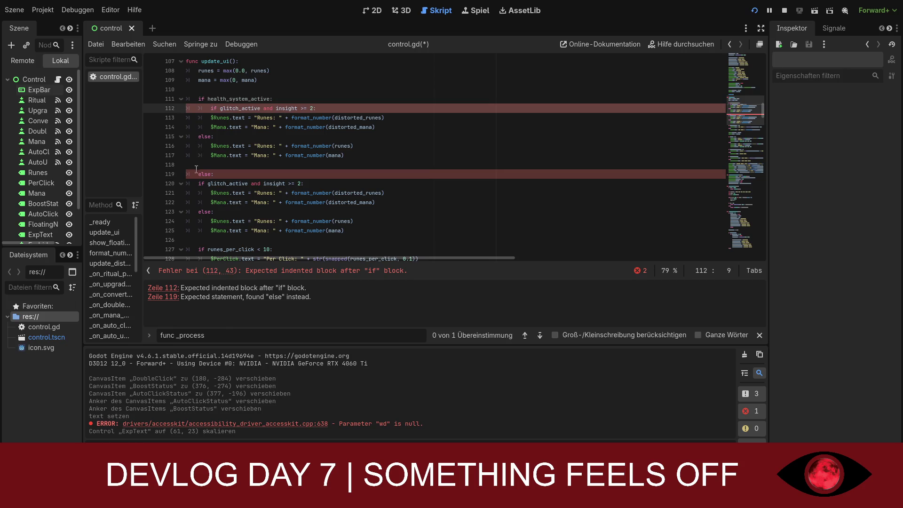
click(196, 184)
key(Tab)
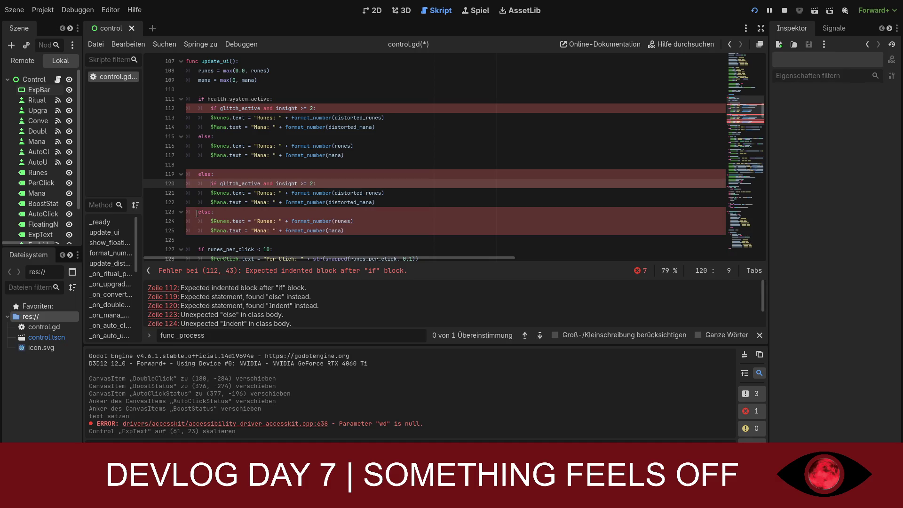
click(197, 213)
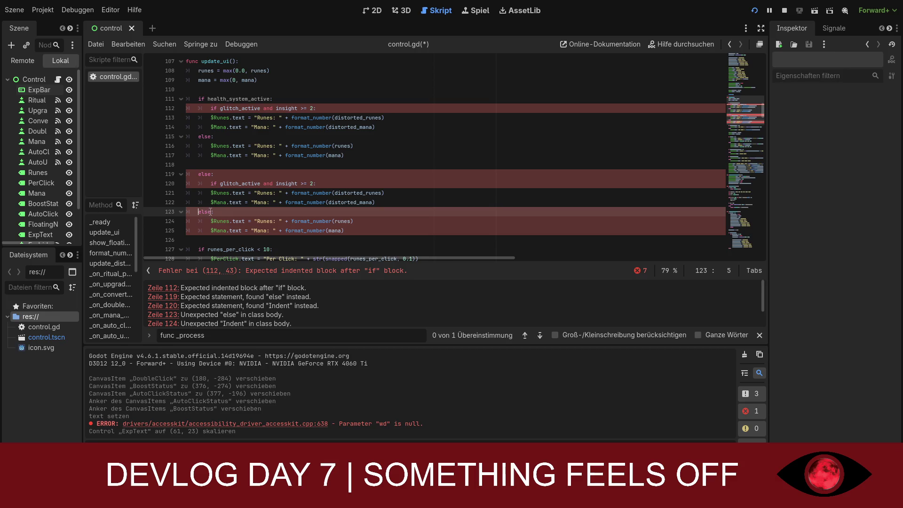
key(Tab)
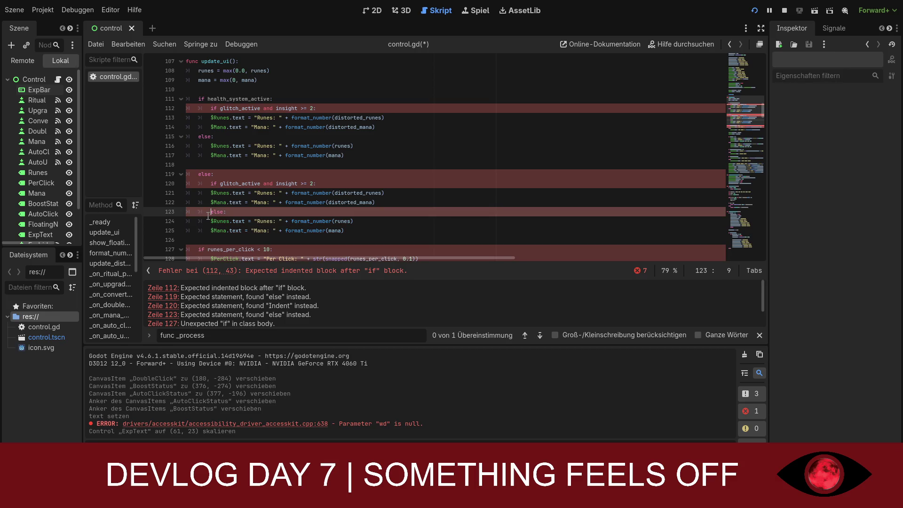
Revert the line-by-line indents so lines 111–125 are indented as one block
key(ctrl+z)
key(ctrl+z)
key(ctrl+z)
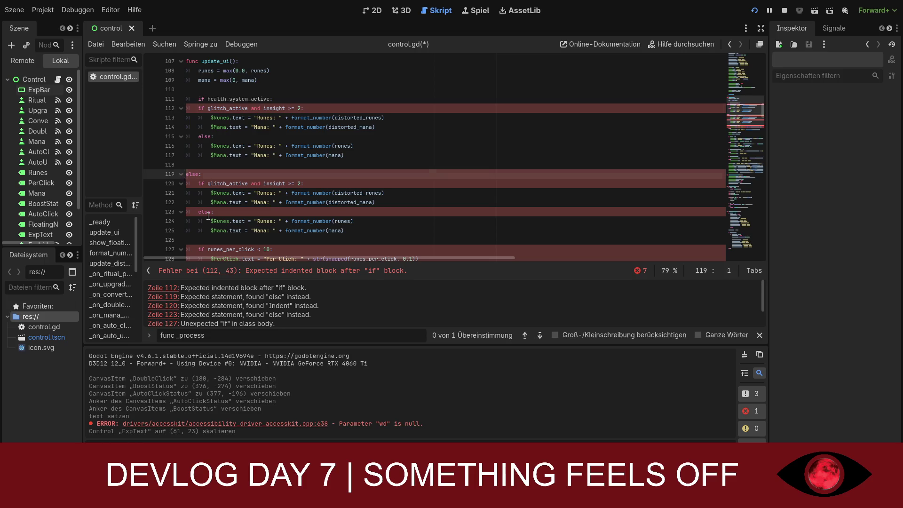
key(ctrl+z)
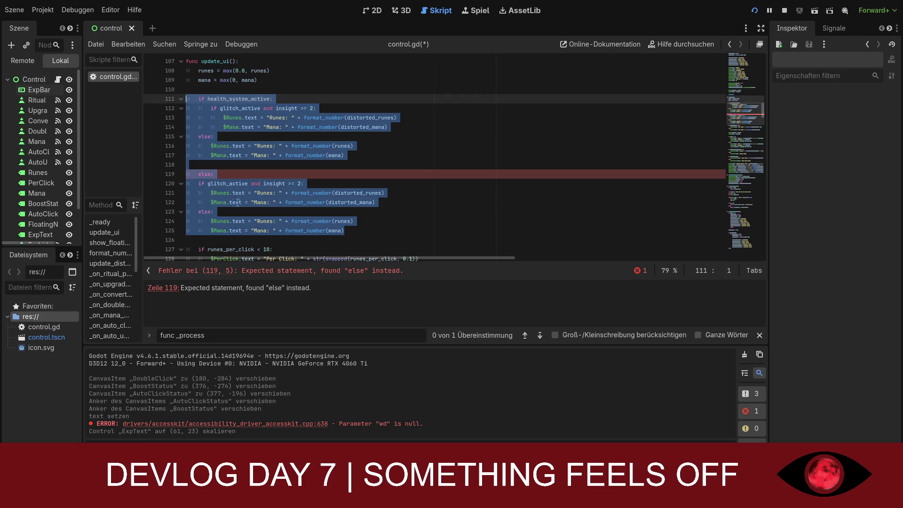
click(273, 166)
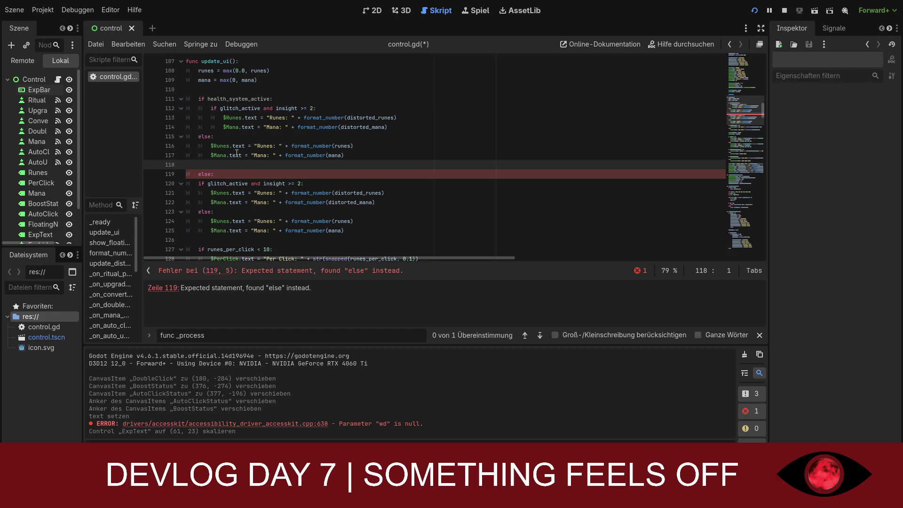
key(Down)
key(End)
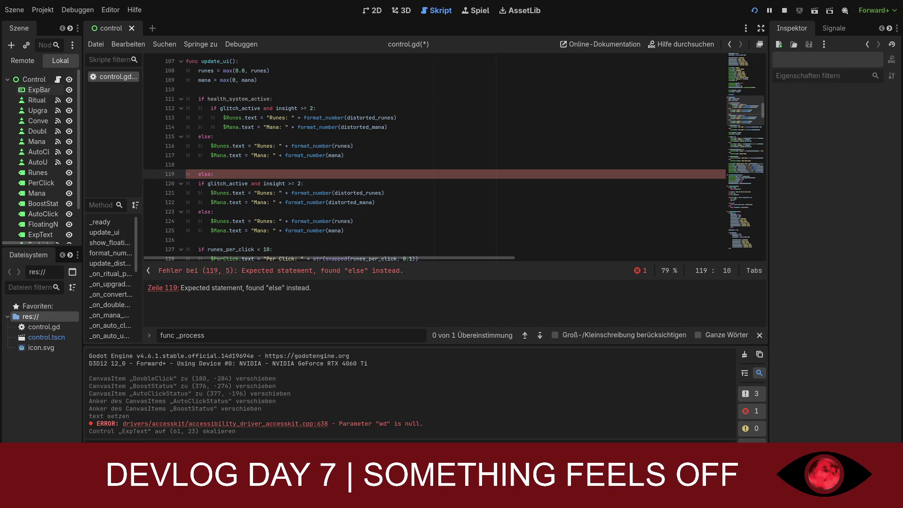
scroll(455, 155, down, 2)
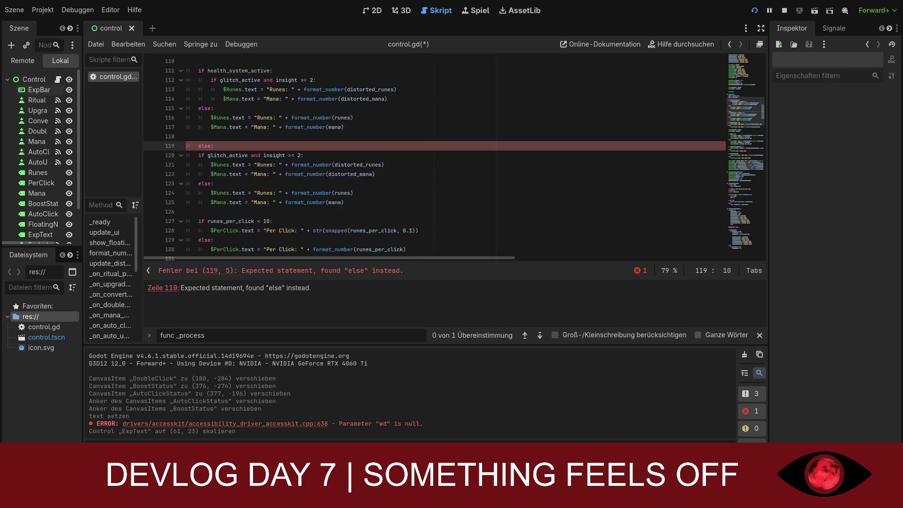
scroll(455, 156, up, 4)
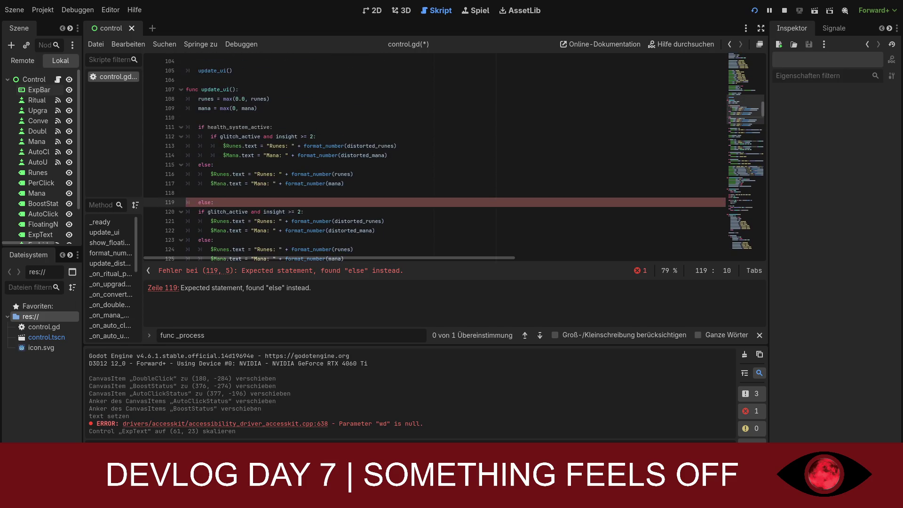
scroll(455, 157, up, 1)
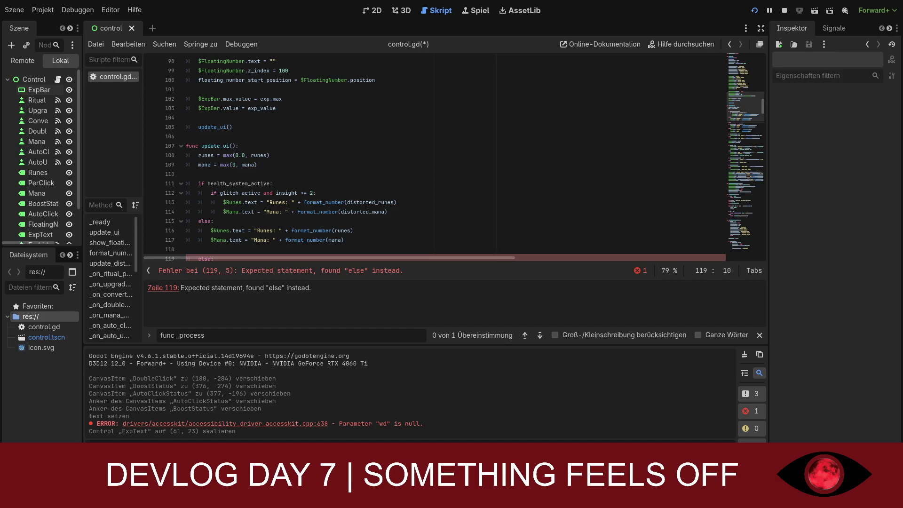
Select the faulty update_ui code and paste the corrected version over it
scroll(455, 157, down, 10)
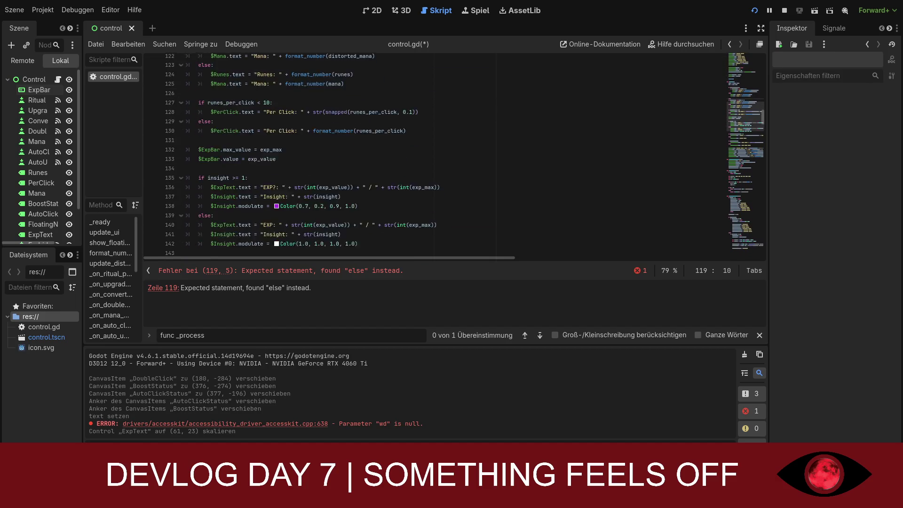
scroll(454, 157, down, 4)
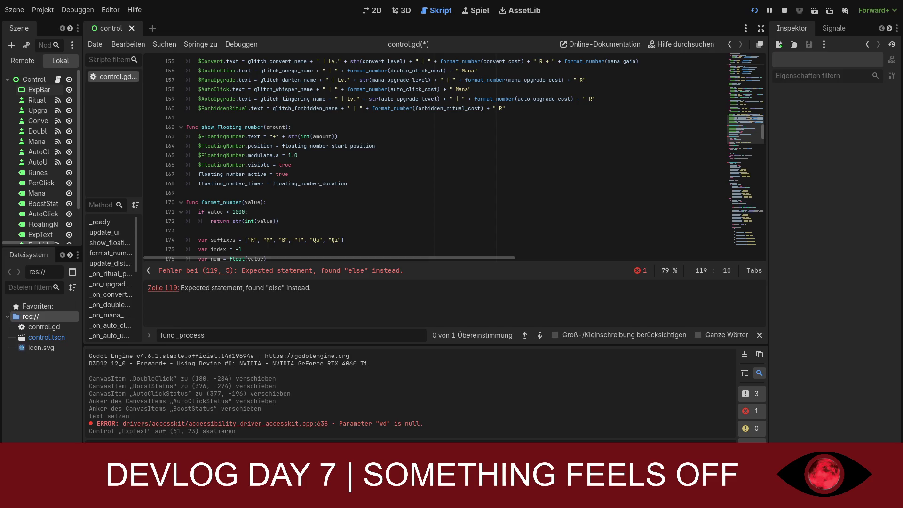
scroll(454, 157, up, 3)
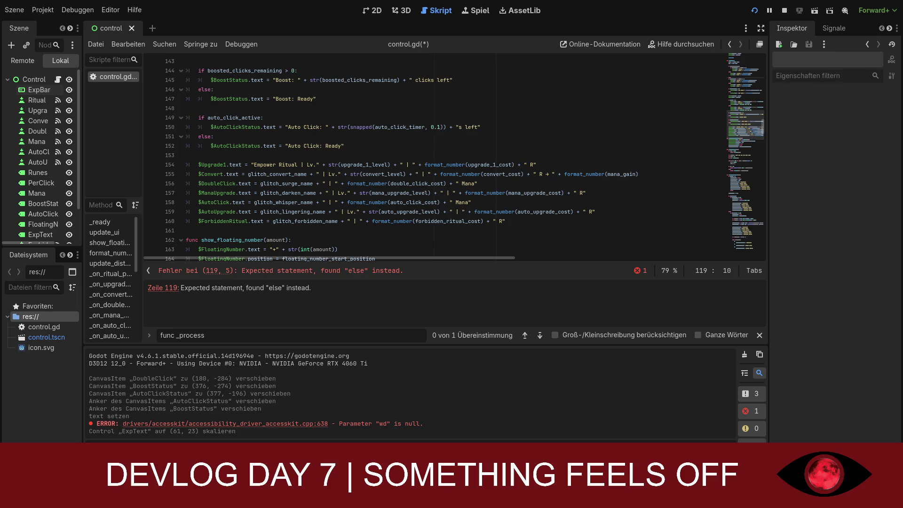
scroll(455, 156, up, 3)
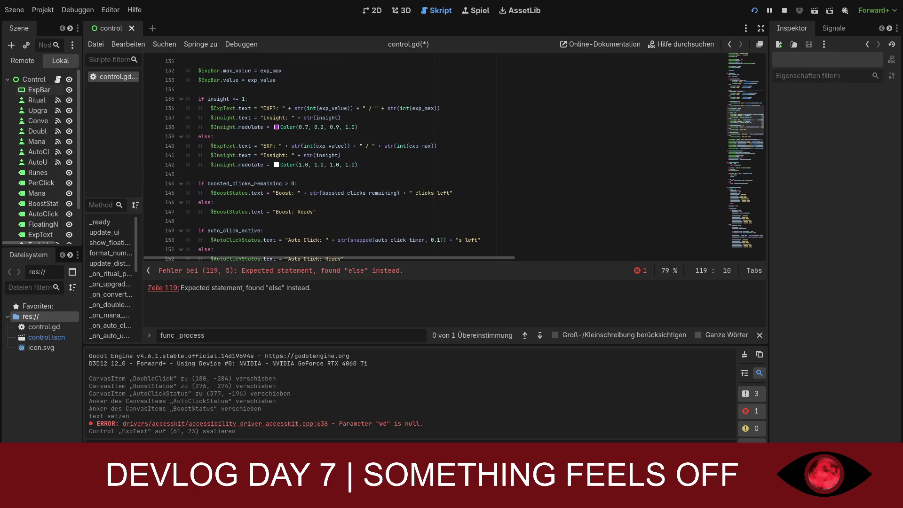
scroll(455, 157, down, 3)
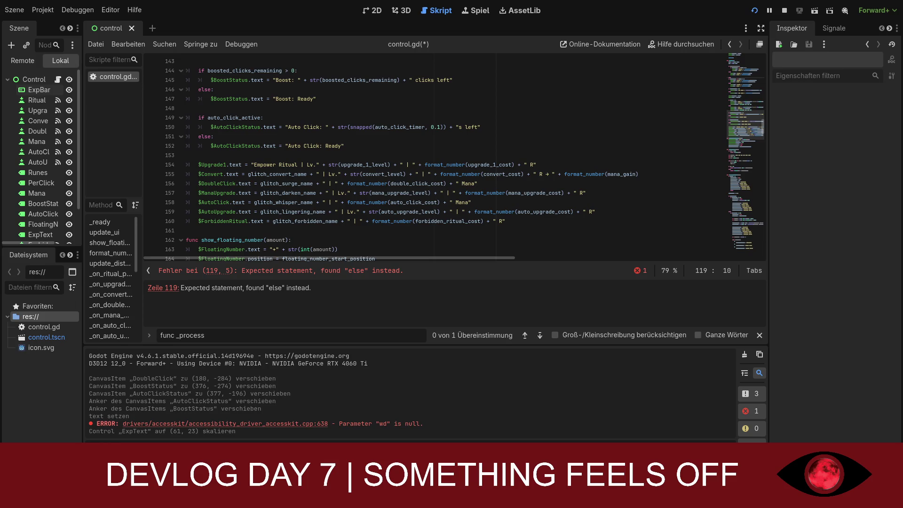
mouse_move(508, 221)
mouse_down()
mouse_move(424, 216)
mouse_move(264, 61)
mouse_move(254, 155)
mouse_move(216, 155)
mouse_move(185, 61)
mouse_up()
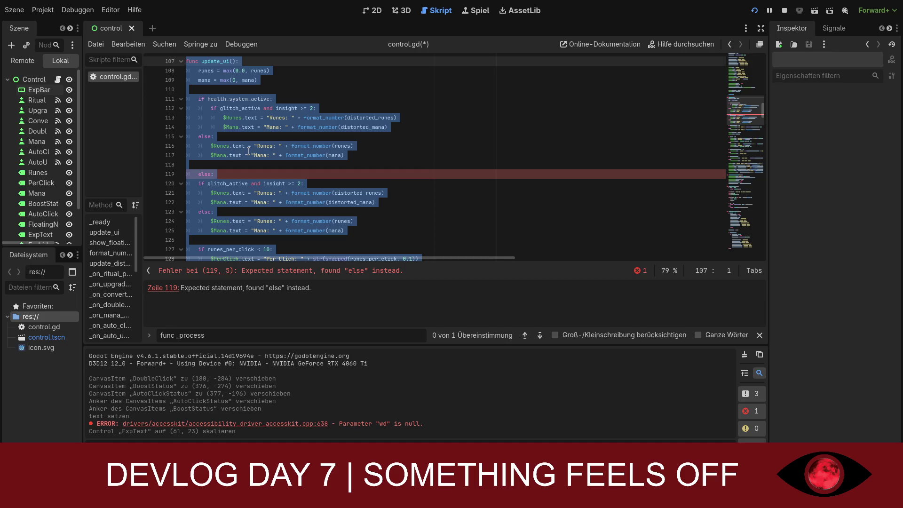
key(ctrl+v)
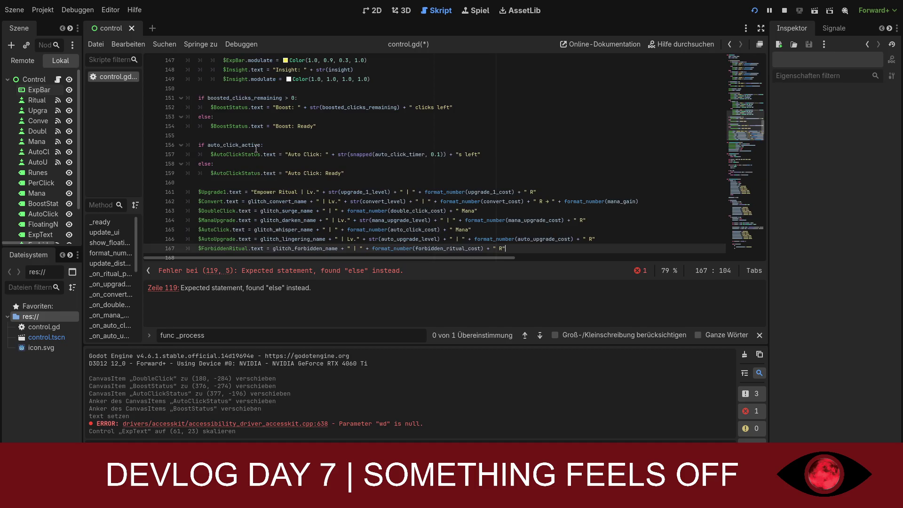
scroll(352, 172, down, 1)
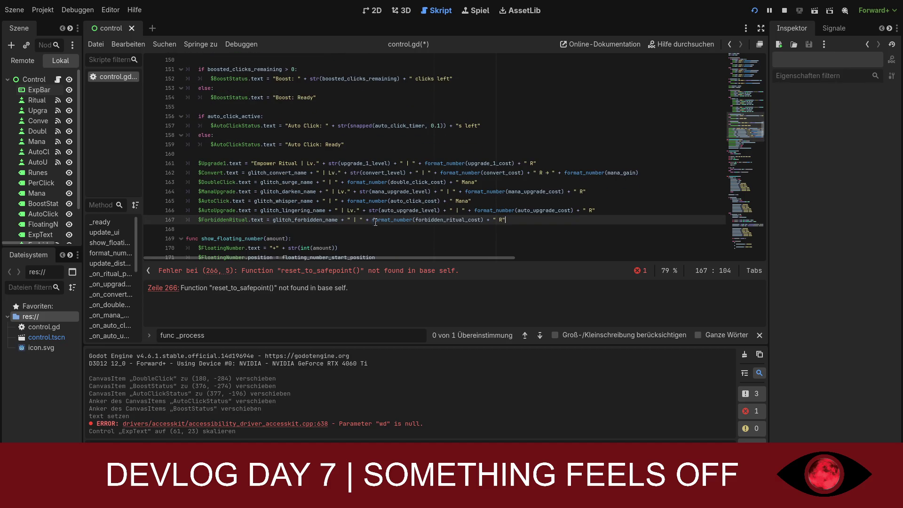
Jump to the newly reported error line and scroll through the surrounding code
click(381, 275)
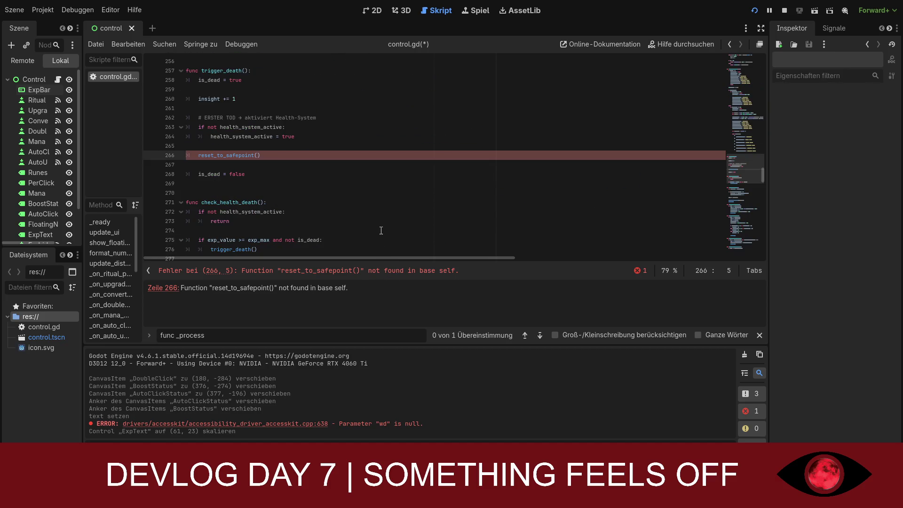
scroll(381, 228, down, 3)
scroll(382, 228, up, 3)
drag(749, 170, 735, 97)
scroll(342, 185, down, 2)
scroll(341, 185, down, 2)
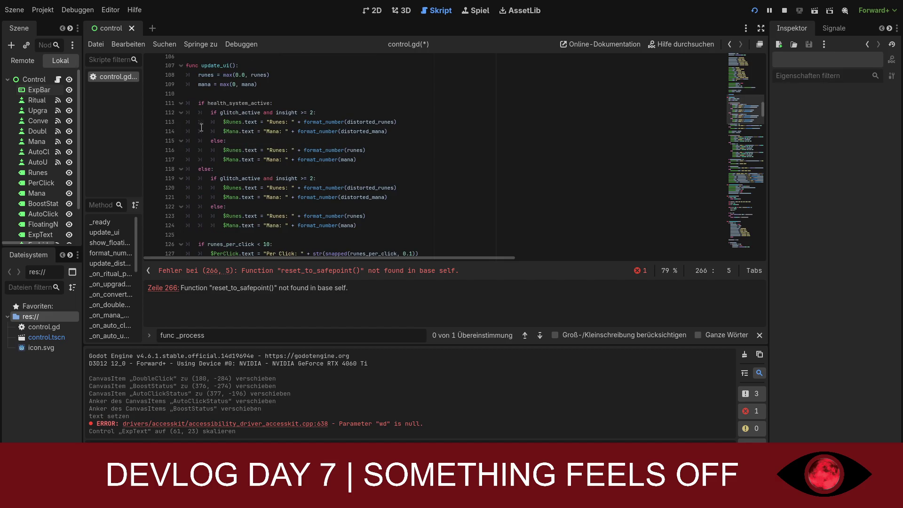
scroll(210, 160, down, 2)
scroll(211, 200, down, 1)
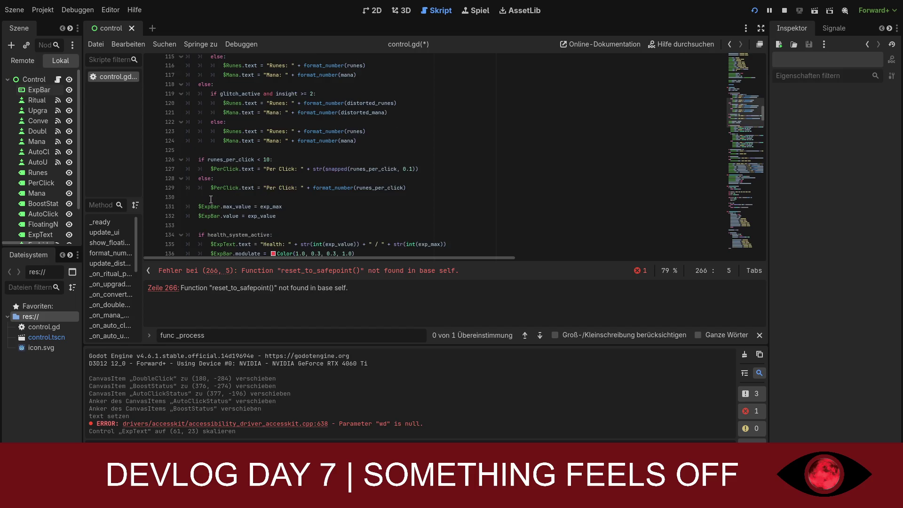
Save control.gd and jump to the undefined reset_to_safepoint() call at line 266
key(ctrl+s)
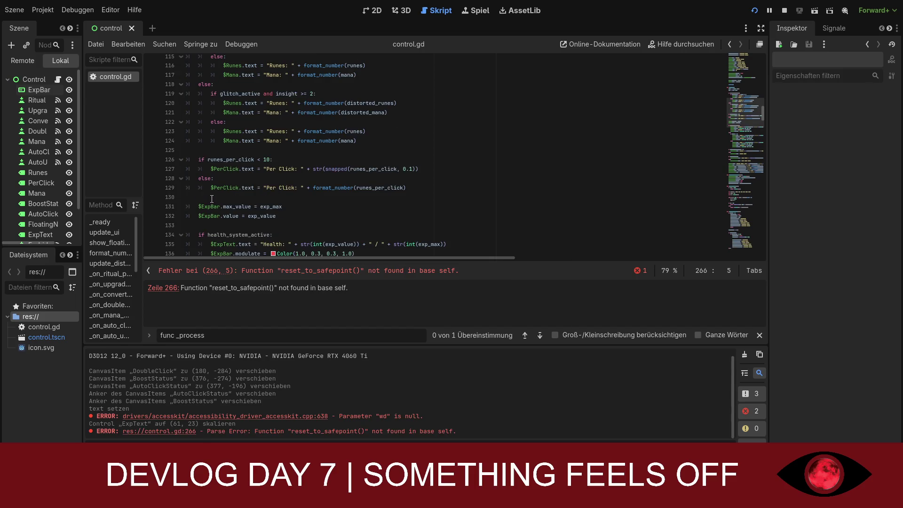
click(257, 271)
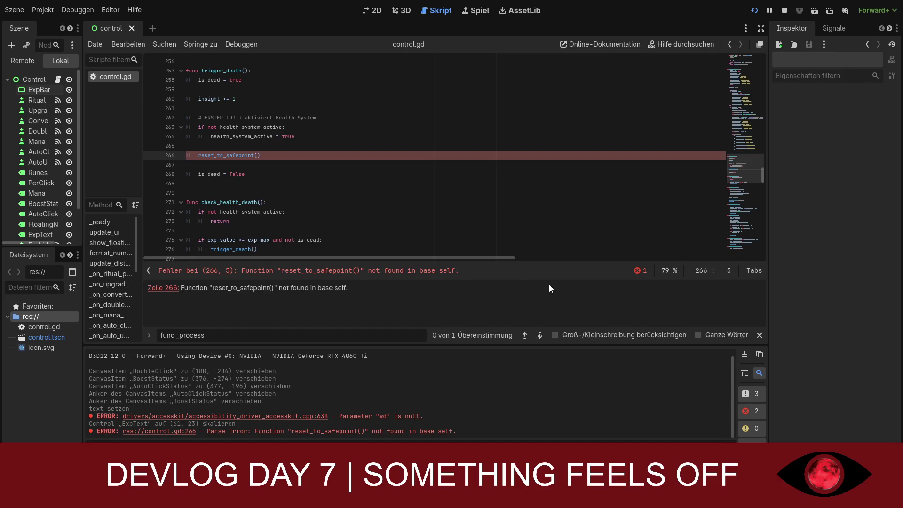
scroll(293, 235, up, 1)
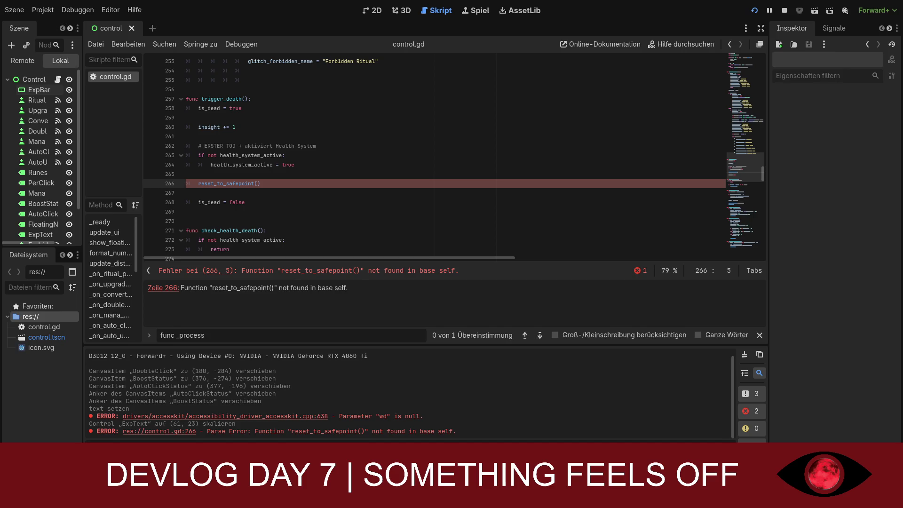
Paste max_health, current_health at 100 and the crimson pact flags after the state variables
drag(762, 174, 746, 80)
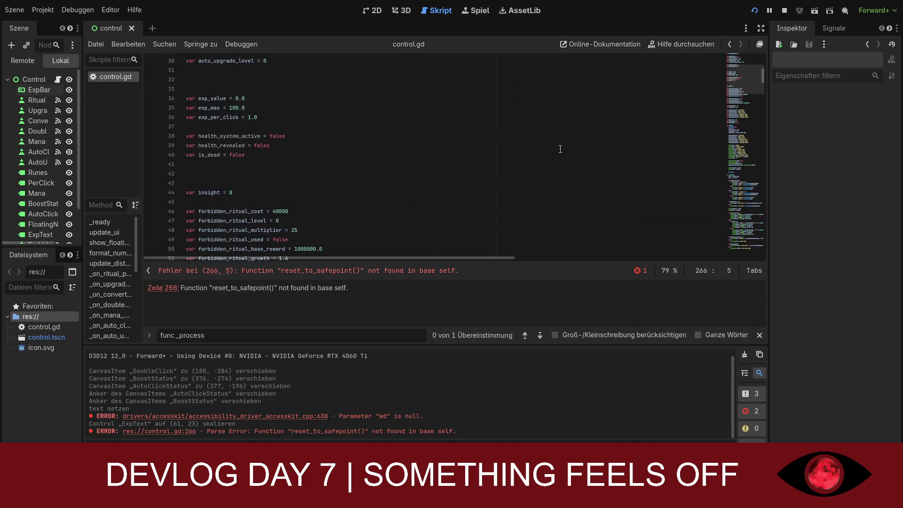
scroll(415, 160, up, 1)
click(286, 184)
key(ctrl+v)
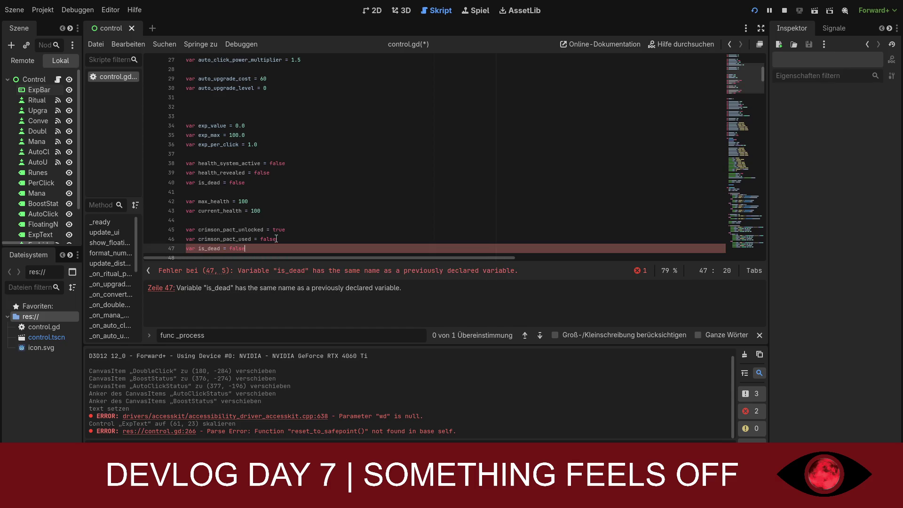
scroll(307, 228, down, 1)
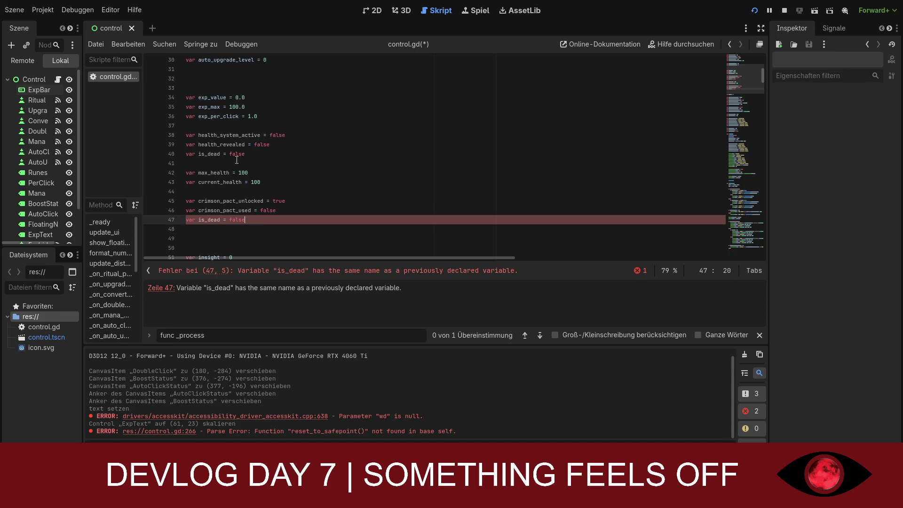
Delete the duplicate is_dead declaration on line 40 and the leftover blank line
drag(244, 154, 185, 154)
key(BackSpace)
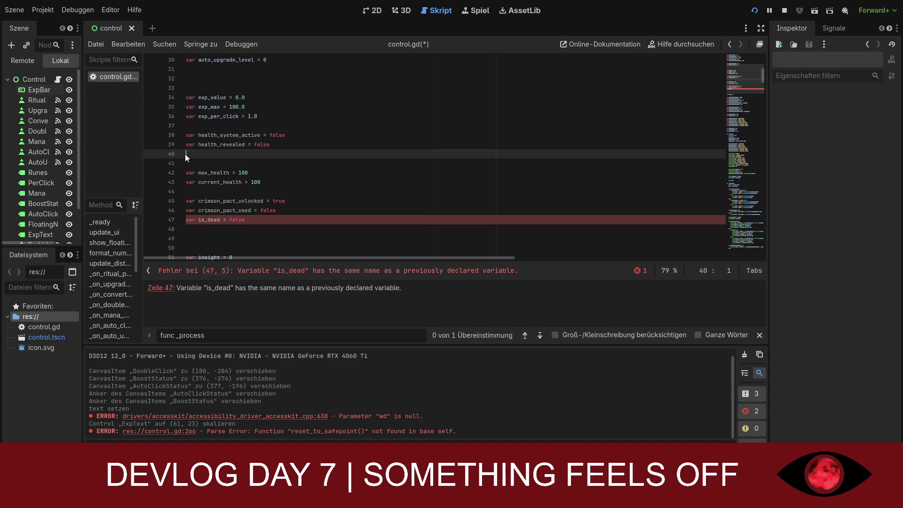
click(201, 163)
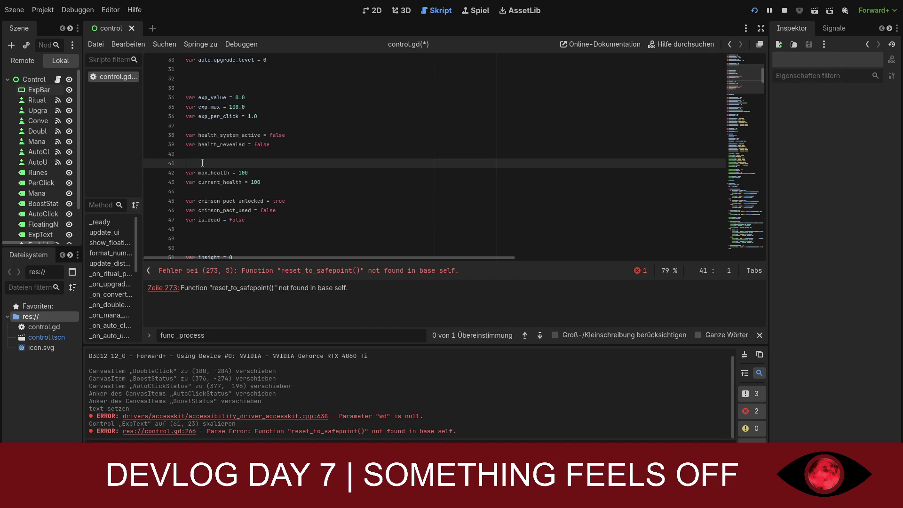
key(BackSpace)
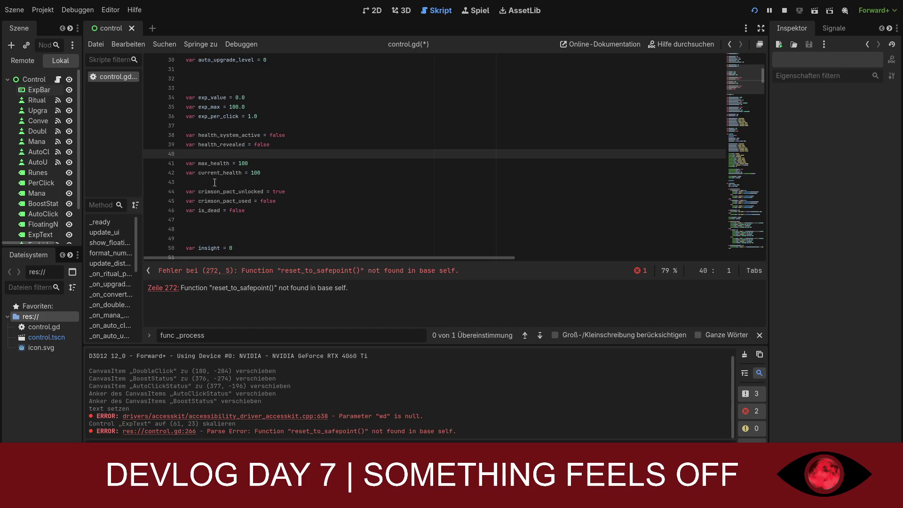
click(215, 183)
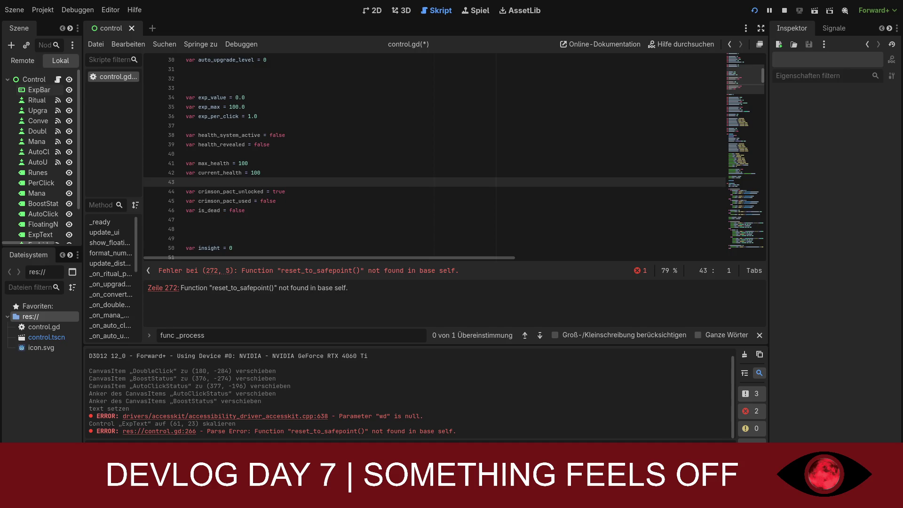
Add two empty lines above func _ready(), below the glitch variables
scroll(436, 155, down, 9)
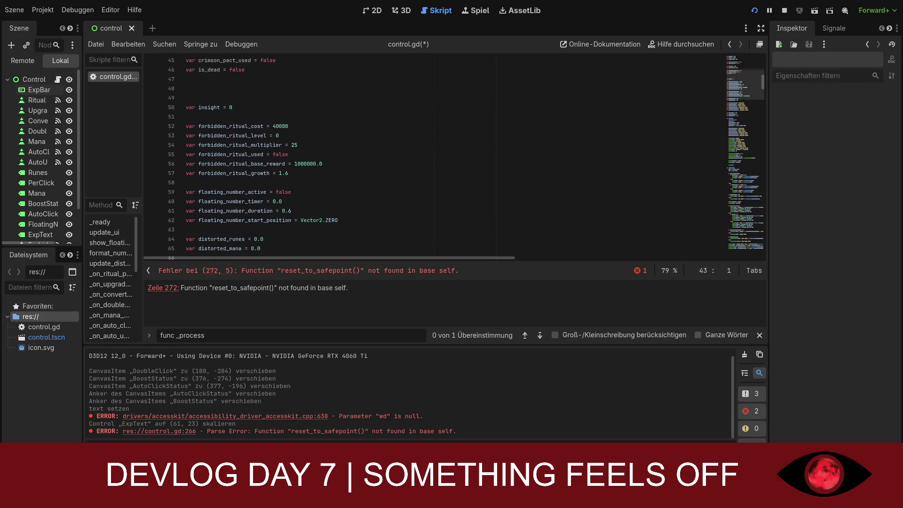
scroll(436, 155, down, 5)
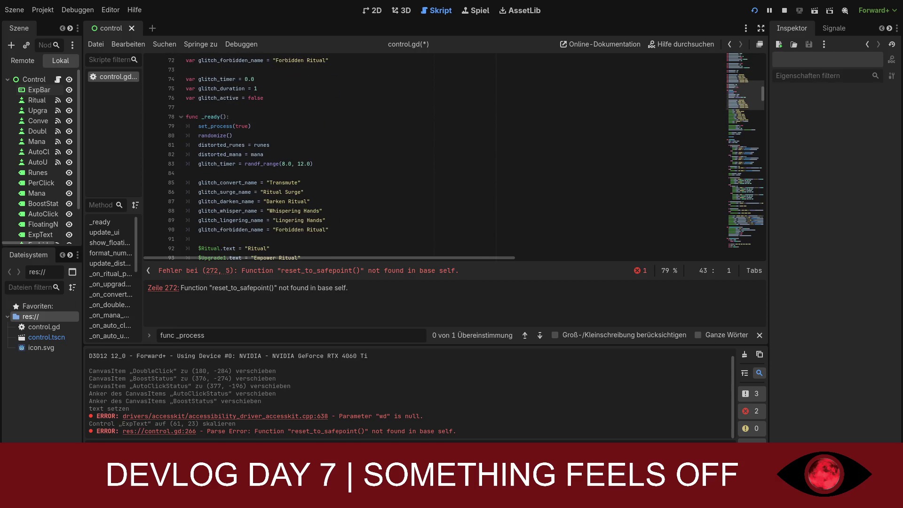
scroll(435, 155, up, 1)
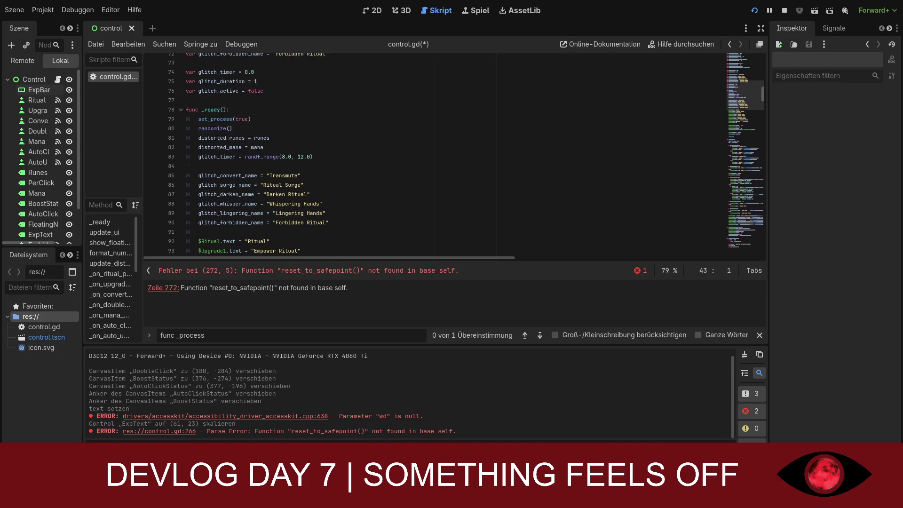
click(229, 145)
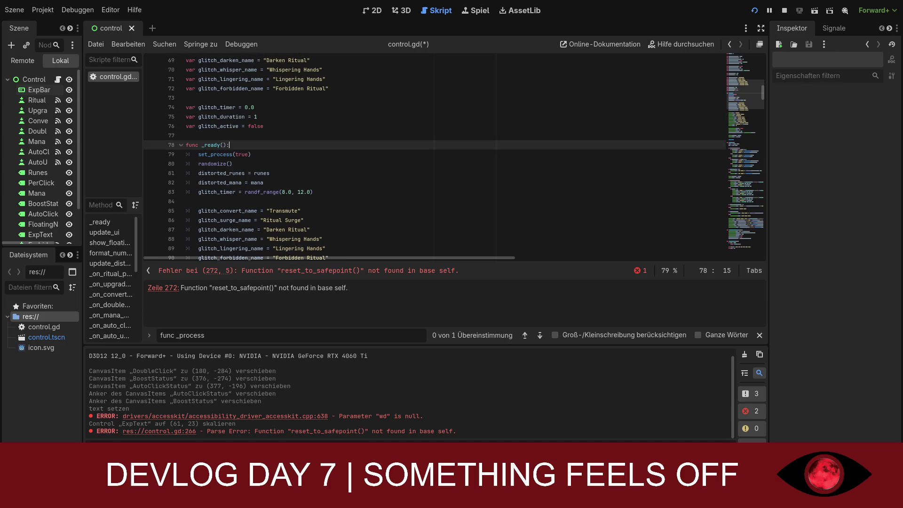
click(270, 133)
key(Return)
key(Return)
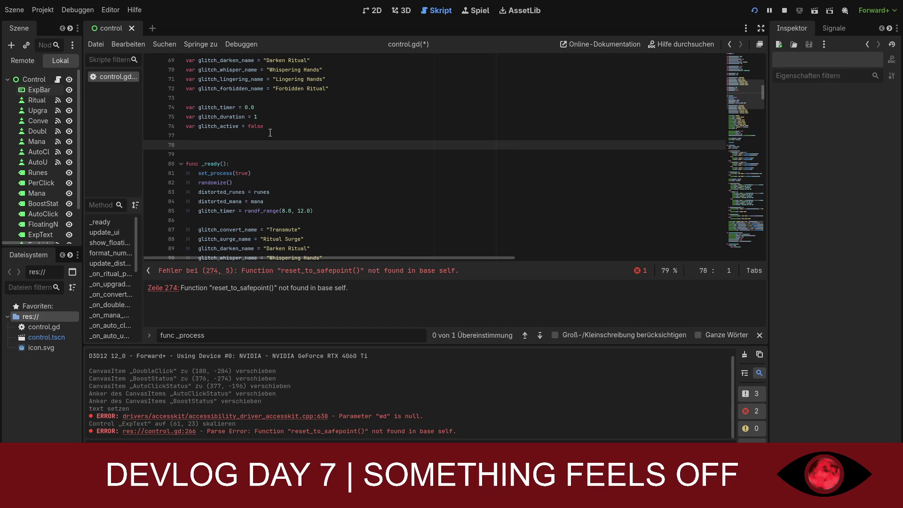
text(func take_damage(amount: int) -> void: 	current_health -= amount 	 	if current_health <= 0: 		handle_death_or_crimson_pact() 	else: 		update_ui())
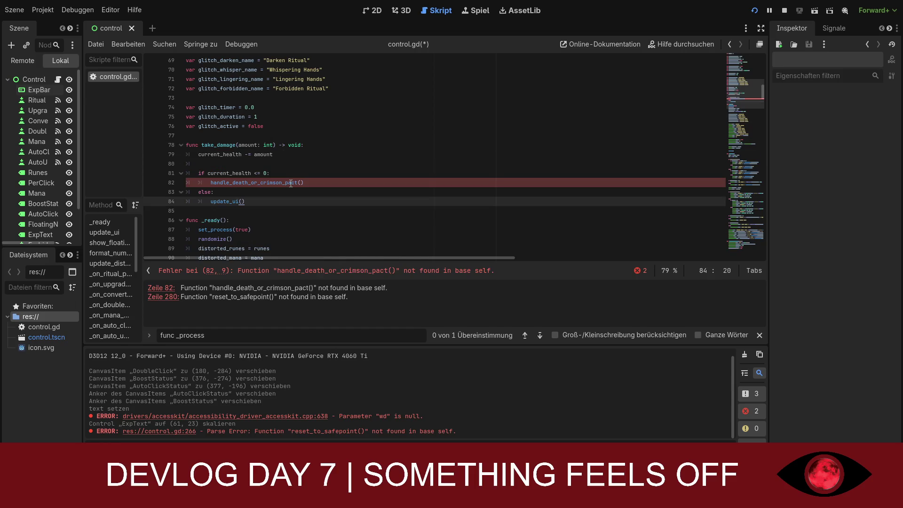
click(291, 183)
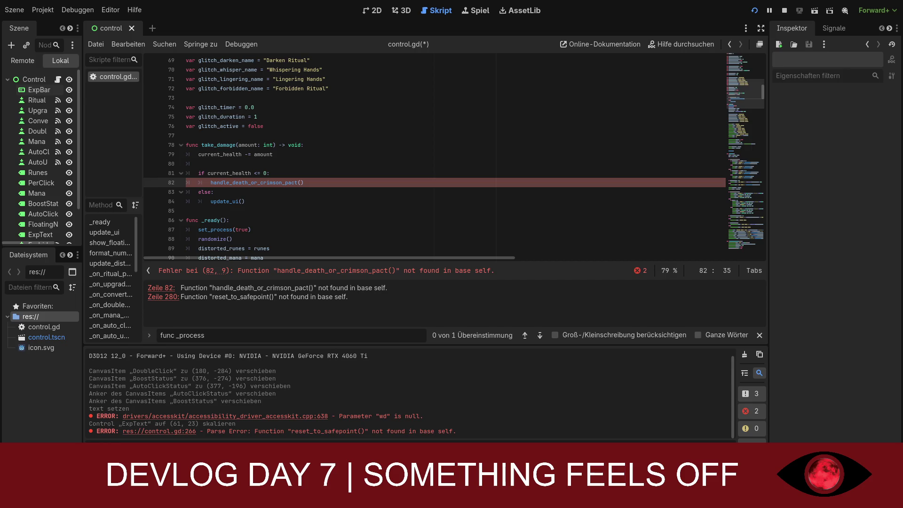
click(300, 210)
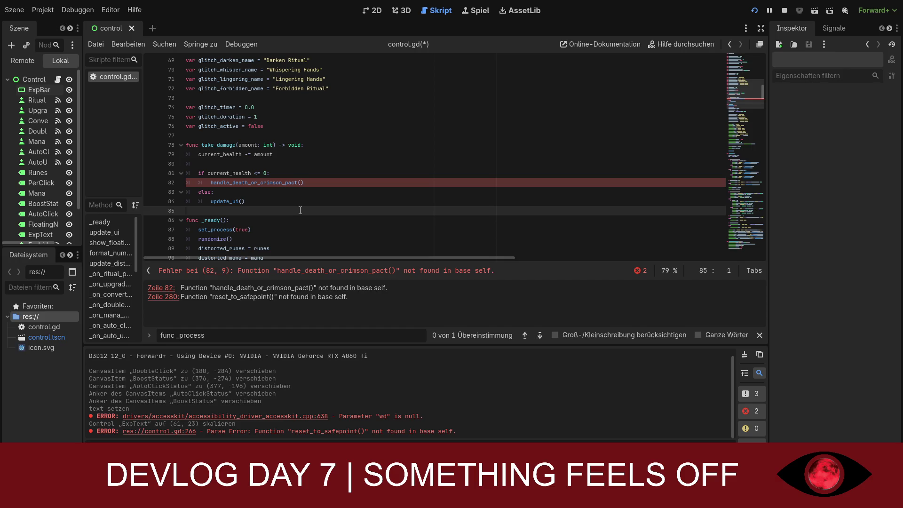
key(Return)
key(Return)
key(Return)
key(Up)
key(Up)
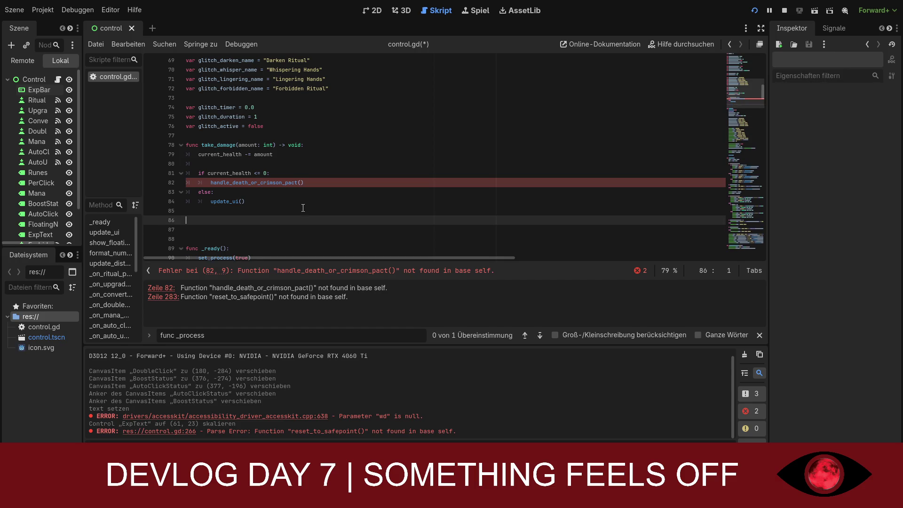
text(func handle_death_or_crimson_pact() -> void: 	if crimson_pact_unlocked and not crimson_pact_used: 		trigger_crimson_pact() 		return  	die())
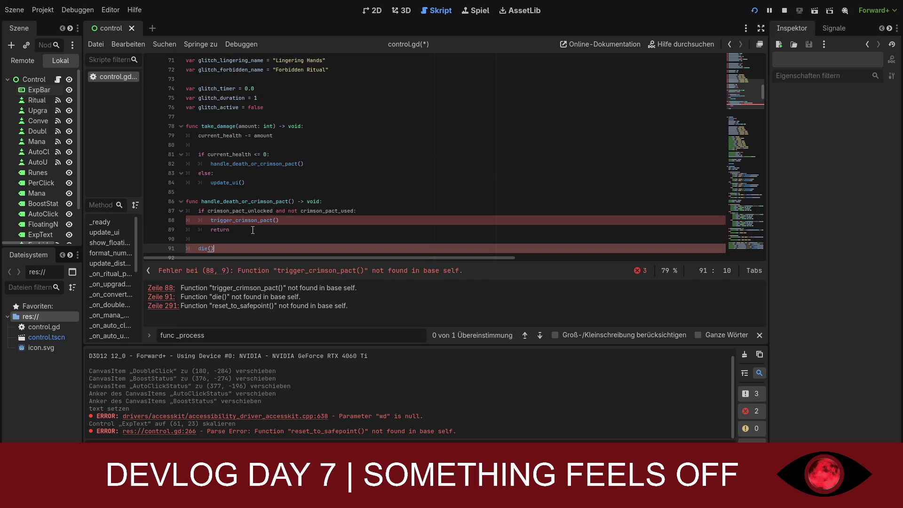
scroll(266, 229, down, 1)
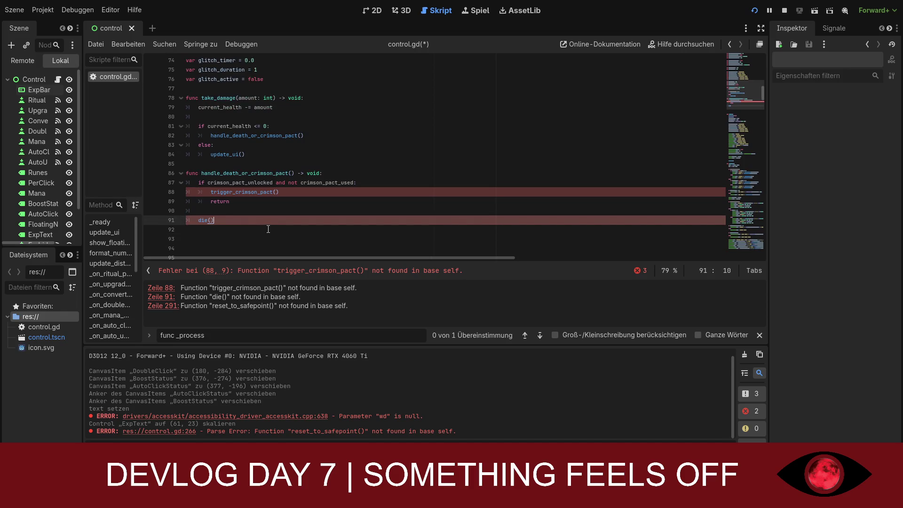
key(ctrl+z)
key(ctrl+z)
key(ctrl+z)
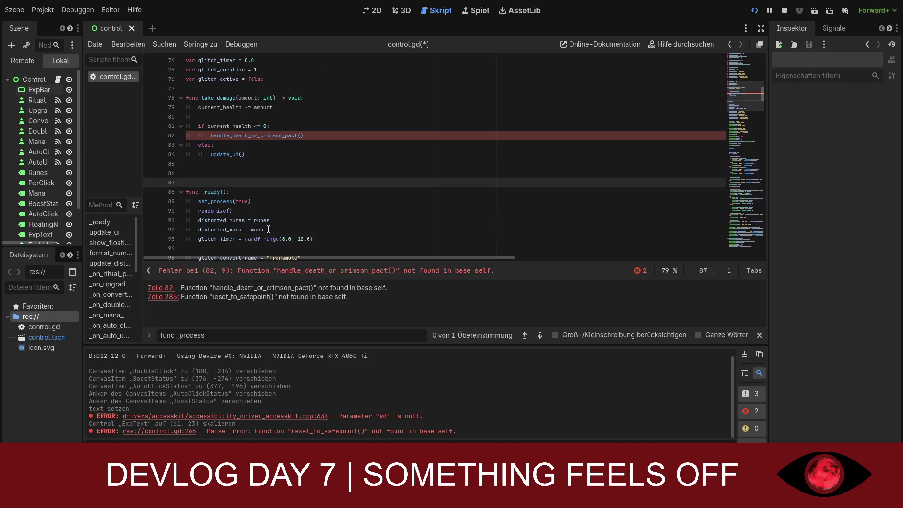
key(ctrl+z)
key(ctrl+z)
key(ctrl+z)
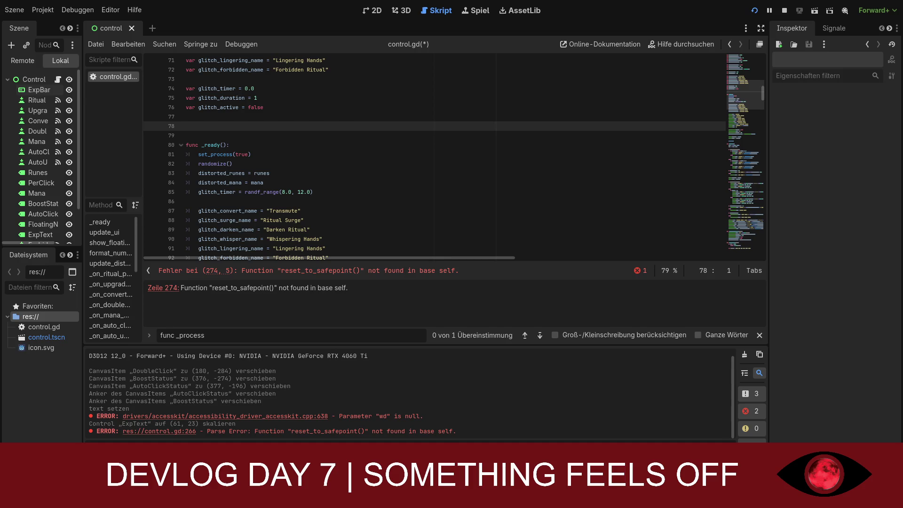
scroll(435, 155, up, 5)
scroll(436, 155, up, 7)
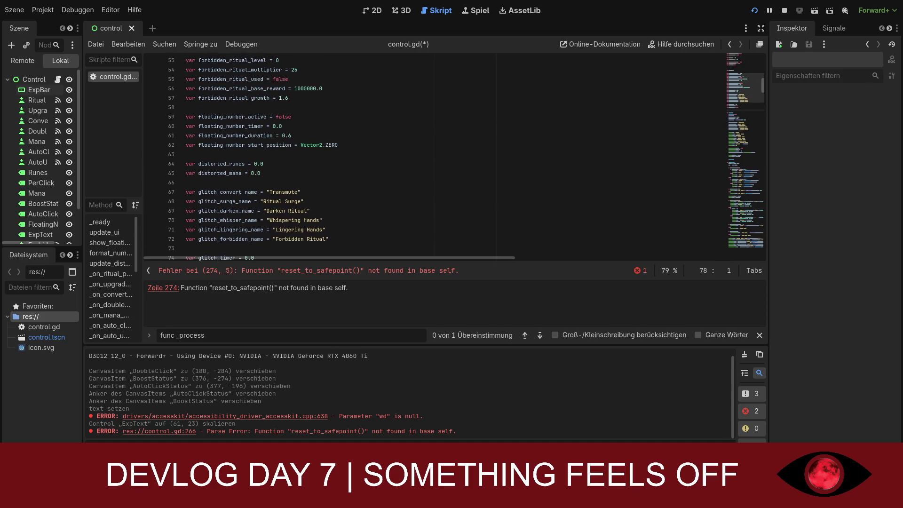
Move the current_health declaration so it sits above max_health
scroll(435, 155, up, 2)
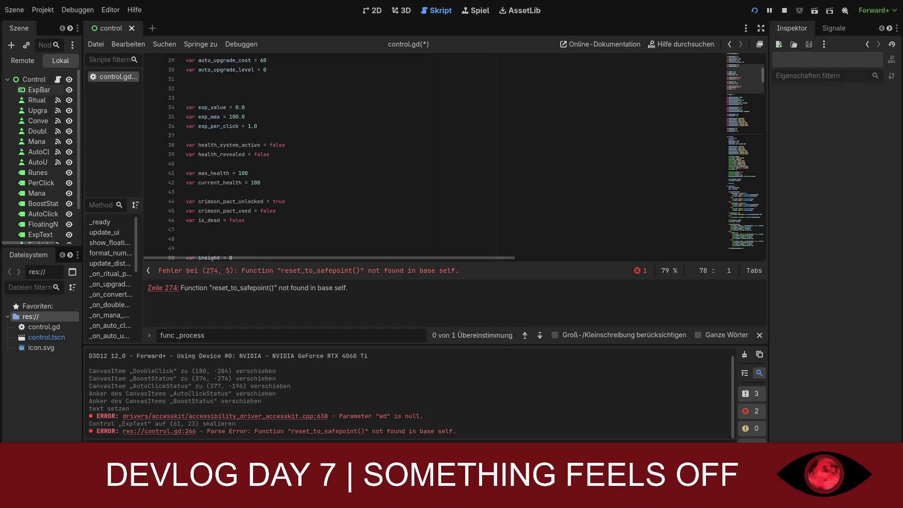
mouse_move(261, 183)
mouse_down()
mouse_move(187, 187)
mouse_move(218, 165)
mouse_up()
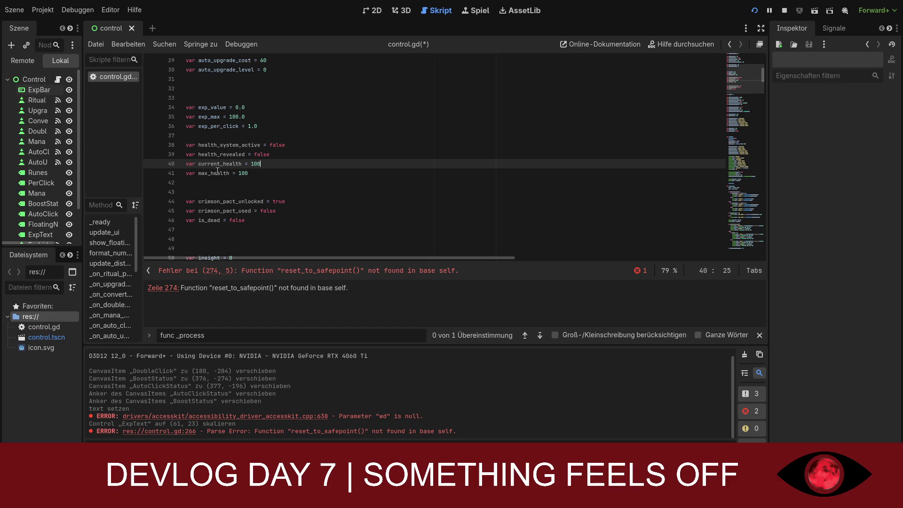
click(264, 176)
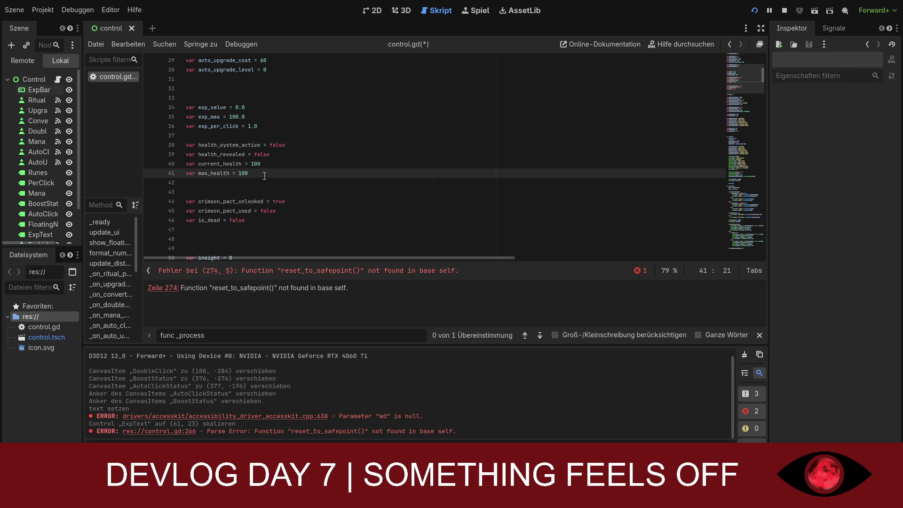
click(243, 181)
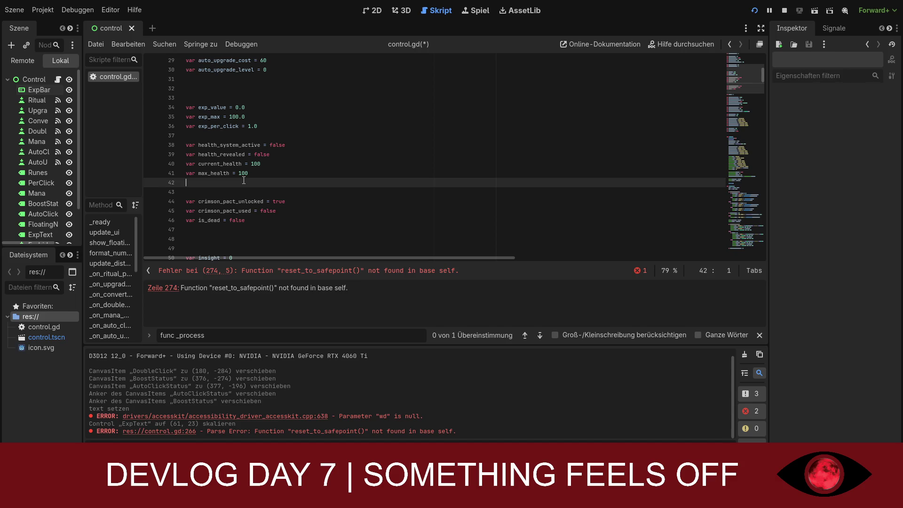
key(Return)
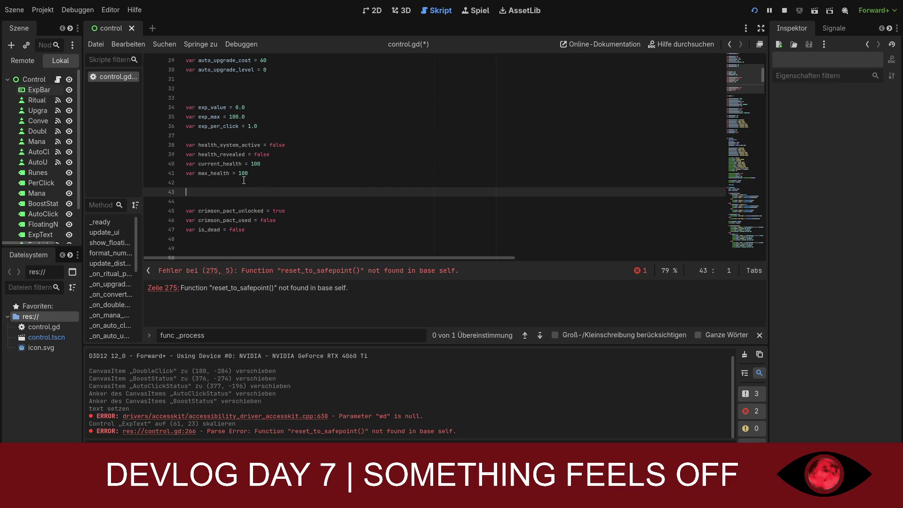
key(Delete)
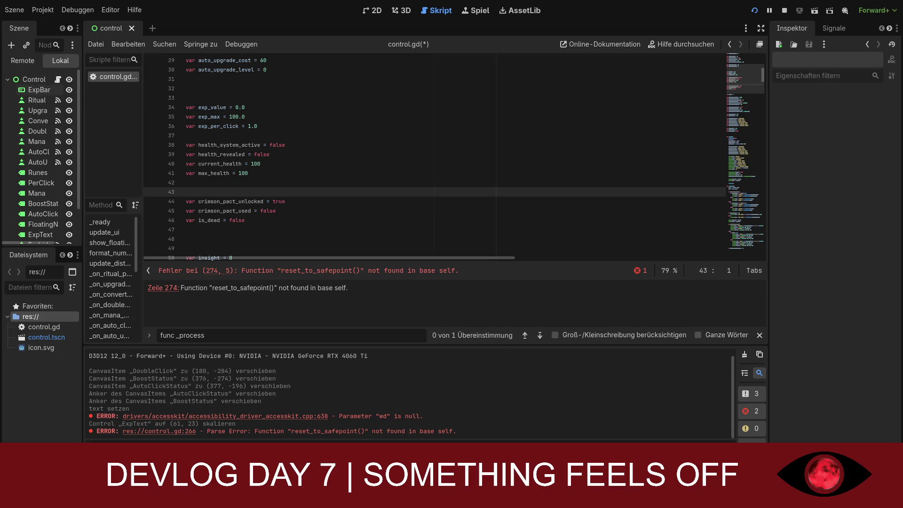
Declare var checkpoint_position: Vector2 on a new line right after is_dead
click(247, 224)
text(var checkpoint_position: Vector2)
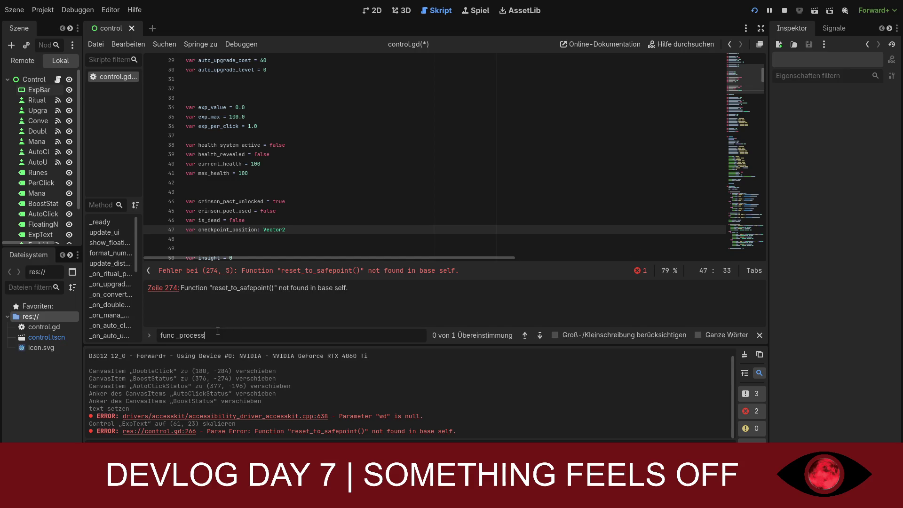
drag(218, 331, 180, 332)
Search for 'func take' to confirm no take function exists, then select the whole script
key(BackSpace)
key(BackSpace)
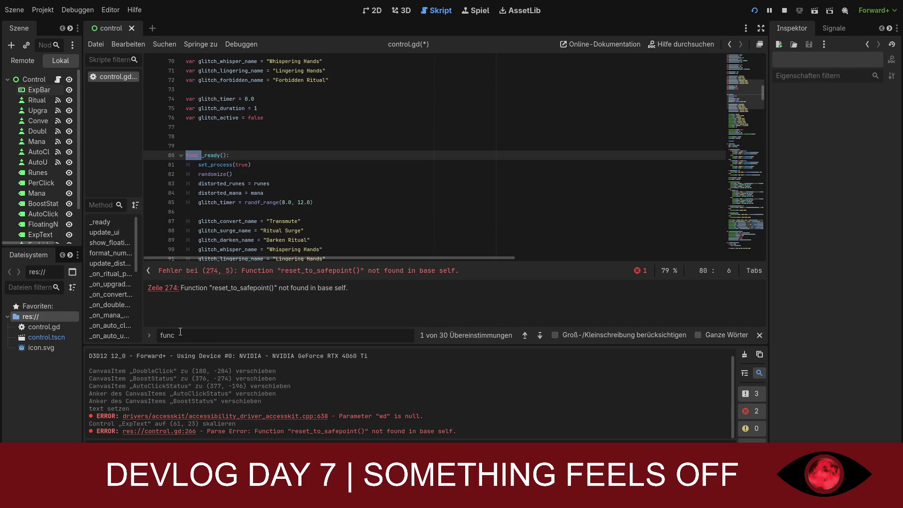
text(take)
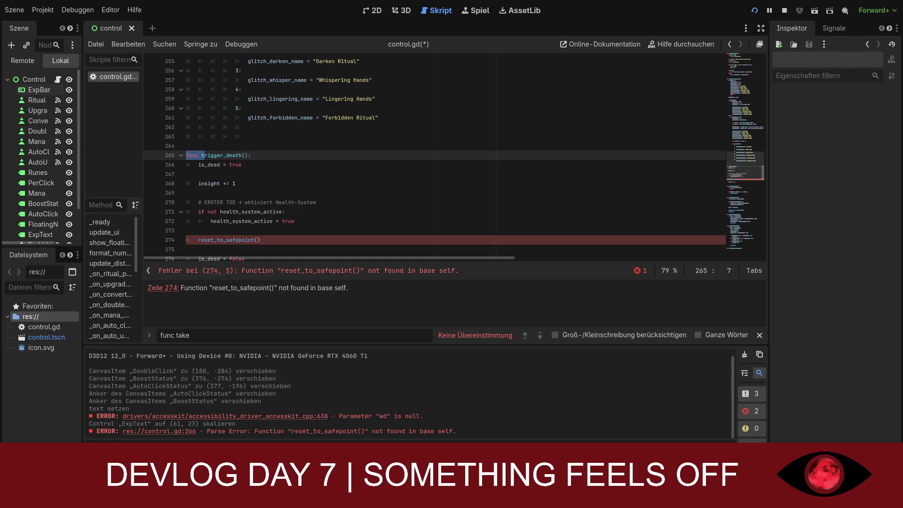
click(574, 165)
key(ctrl+a)
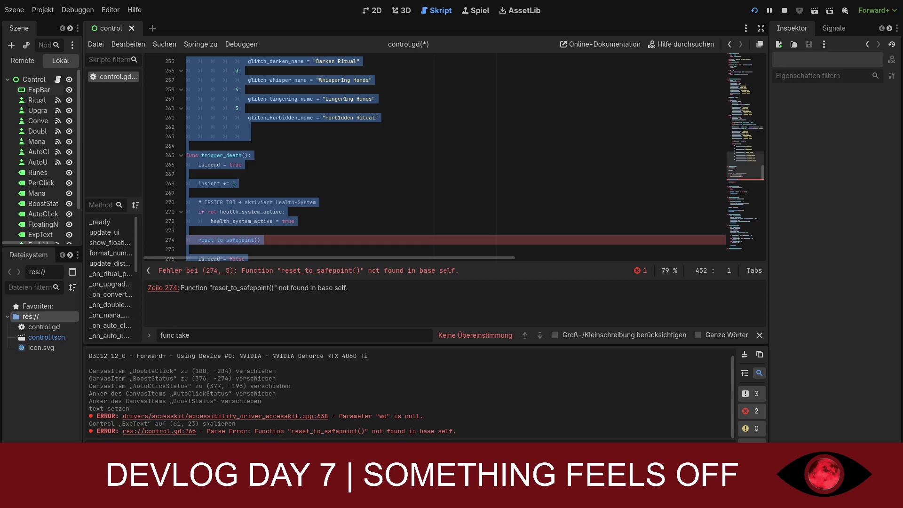
Replace the entire control.gd script with the pasted refactored code
scroll(423, 155, up, 1)
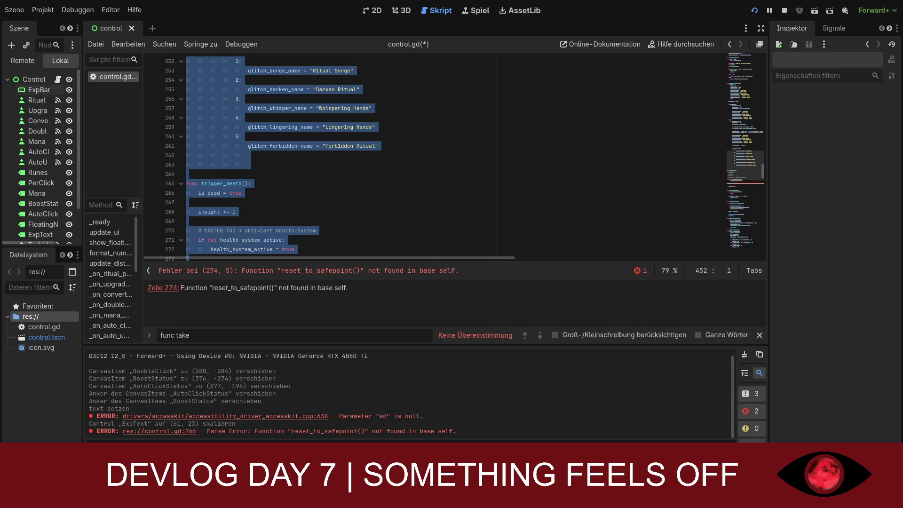
scroll(423, 155, up, 15)
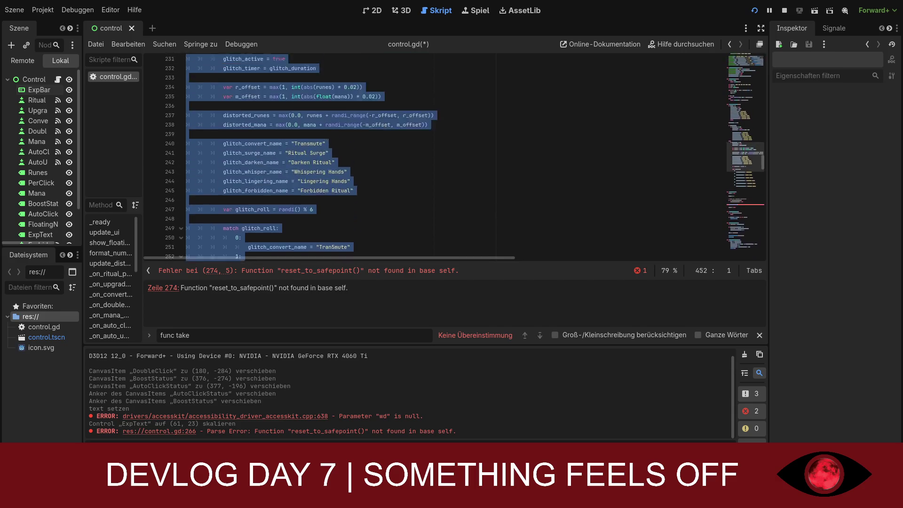
drag(746, 143, 746, 56)
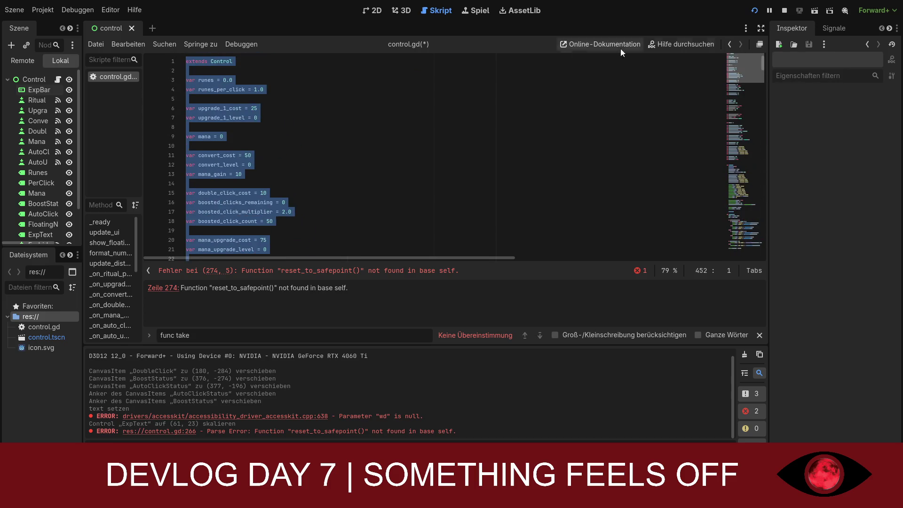
click(187, 61)
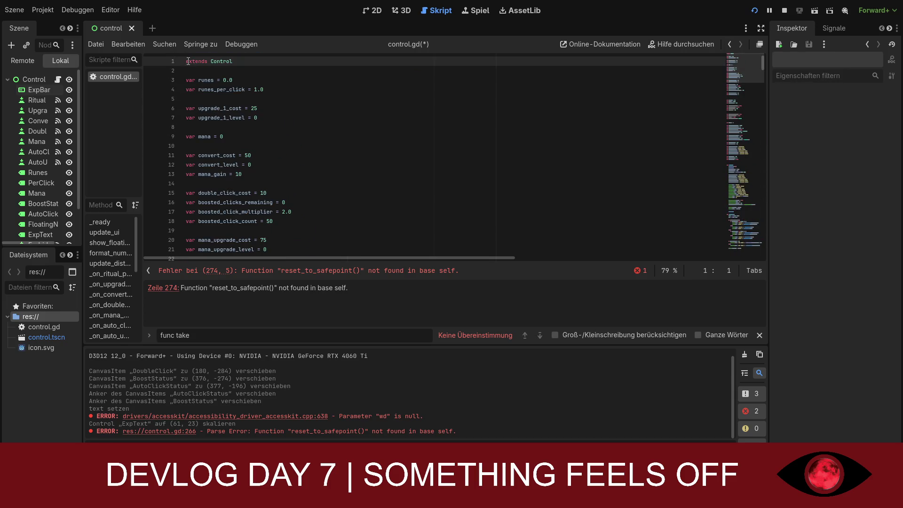
key(ctrl+a)
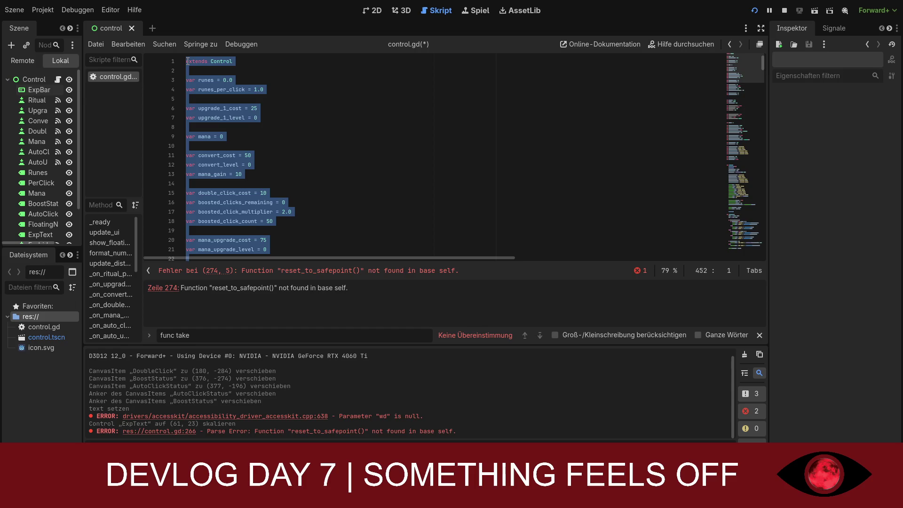
key(ctrl+v)
Return to the top of the new script and run the game with F5
scroll(750, 226, up, 10)
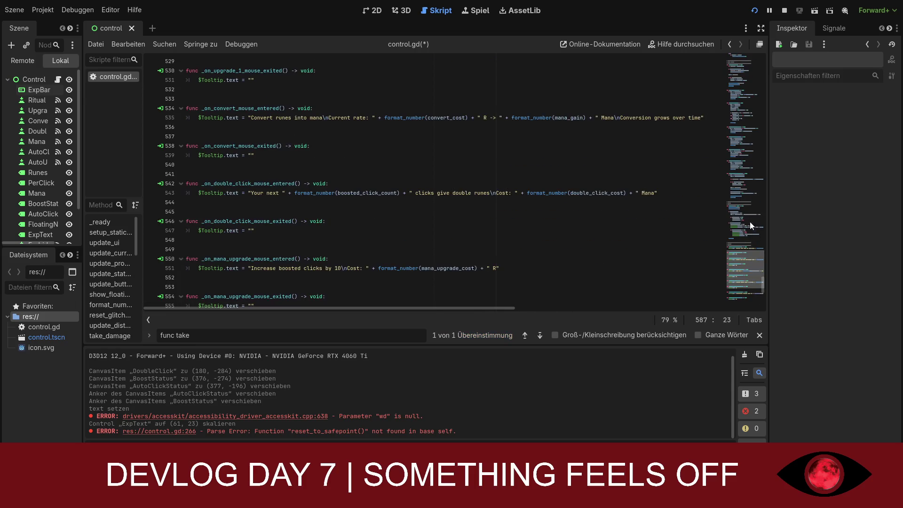
scroll(735, 98, up, 20)
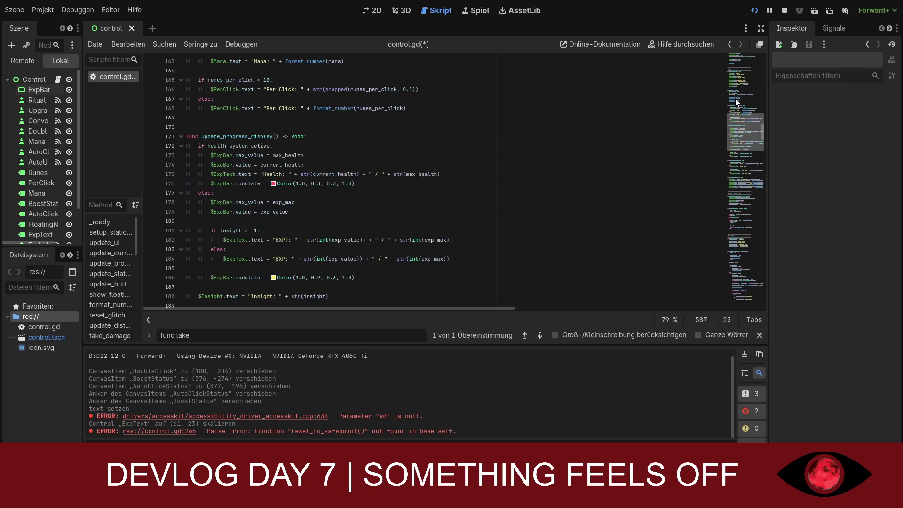
scroll(738, 120, up, 15)
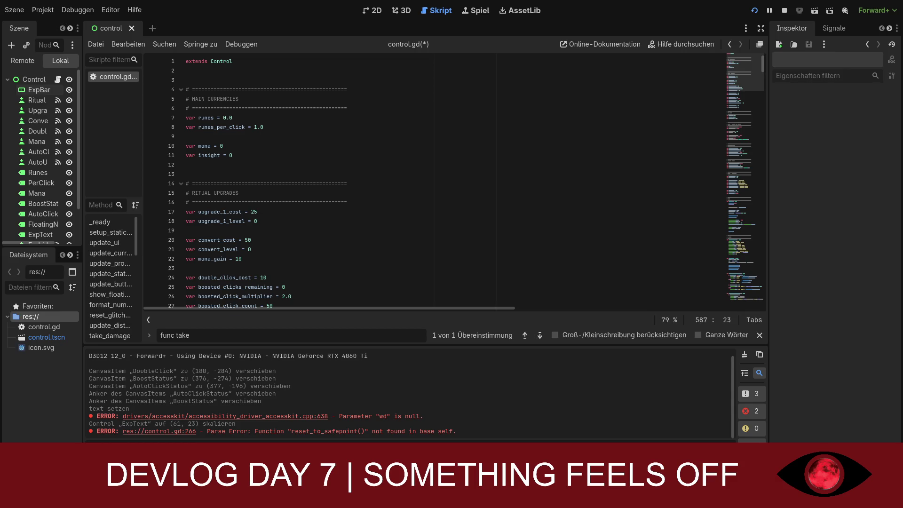
key(F5)
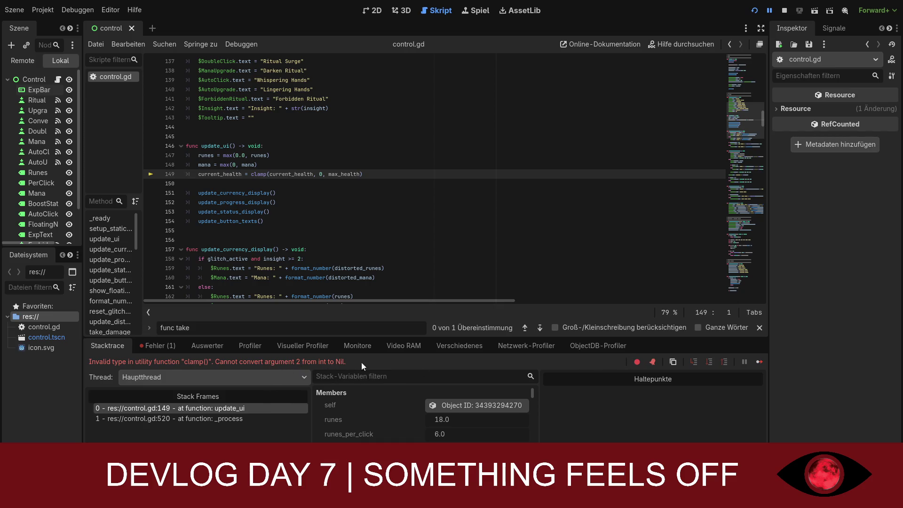
Review the clamp() error in update_ui in the debugger's Fehler tab, then restart the game
click(159, 346)
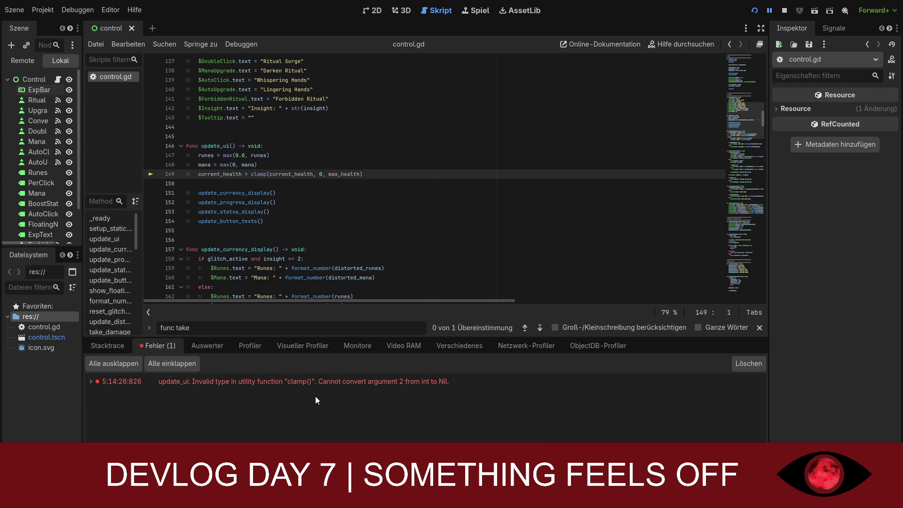
scroll(312, 239, down, 2)
scroll(312, 239, up, 12)
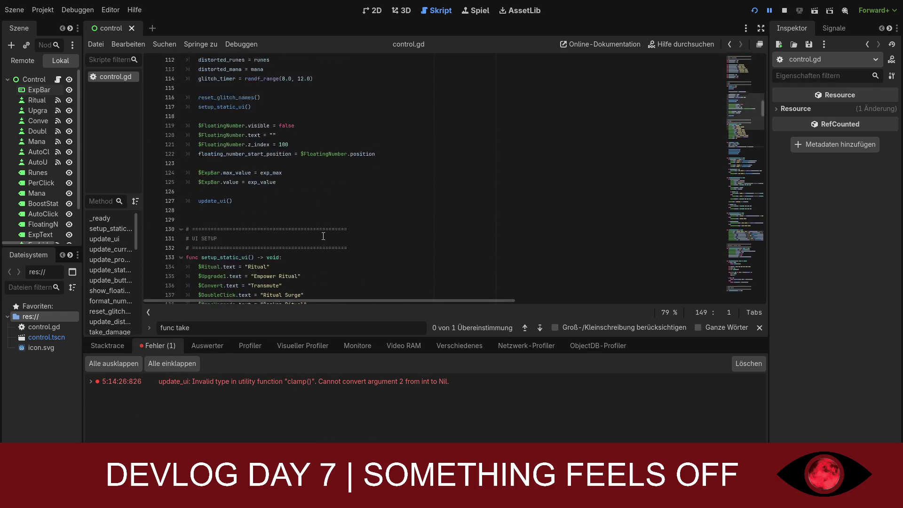
drag(748, 108, 745, 53)
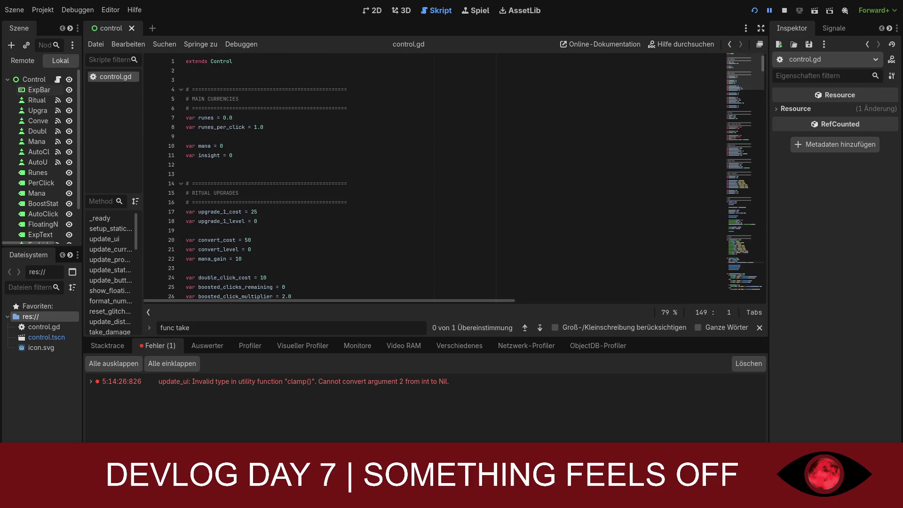
click(755, 11)
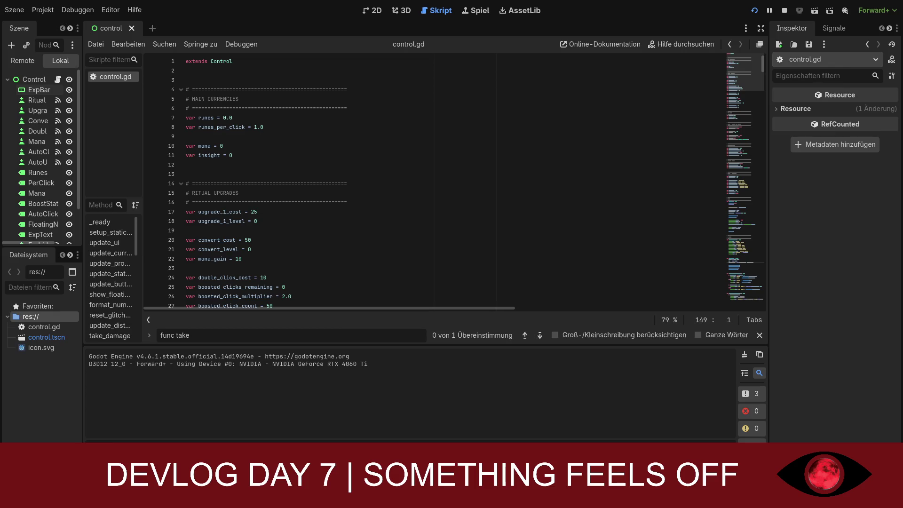
Replace the old 'func take' search with '_ready()'
click(319, 249)
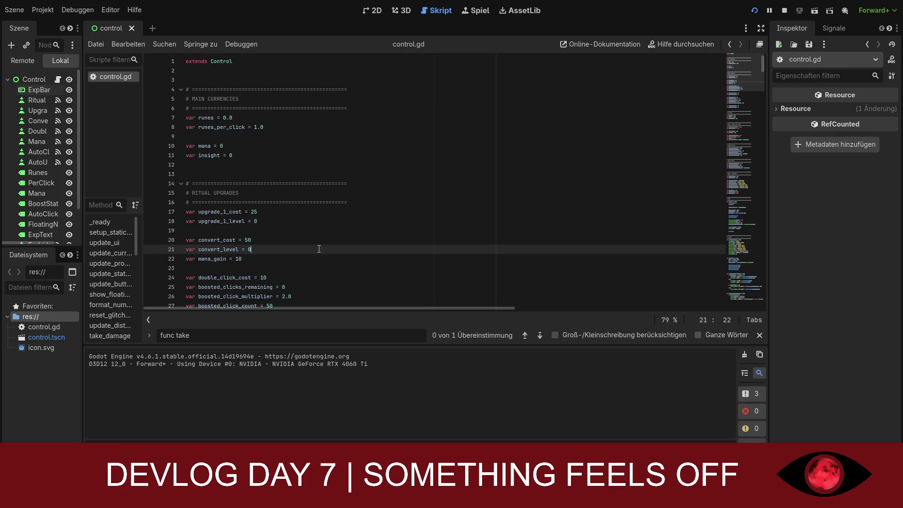
key(ctrl+a)
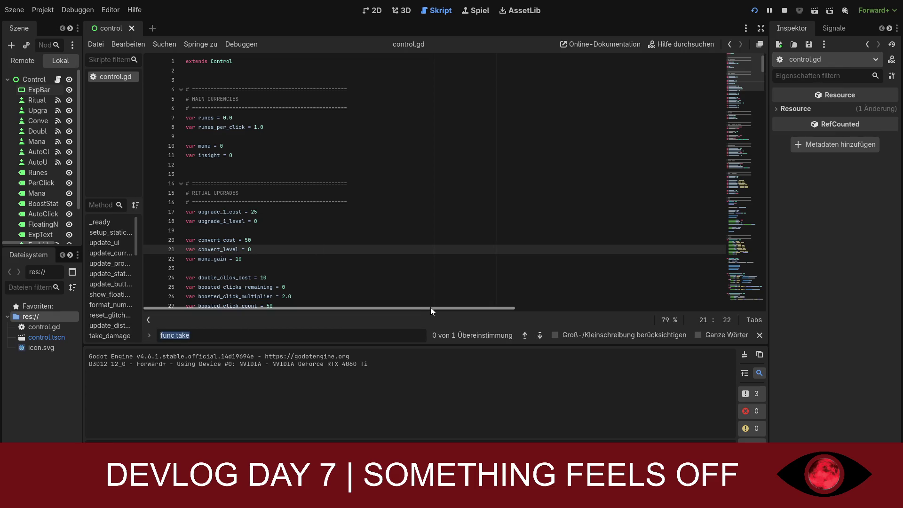
key(BackSpace)
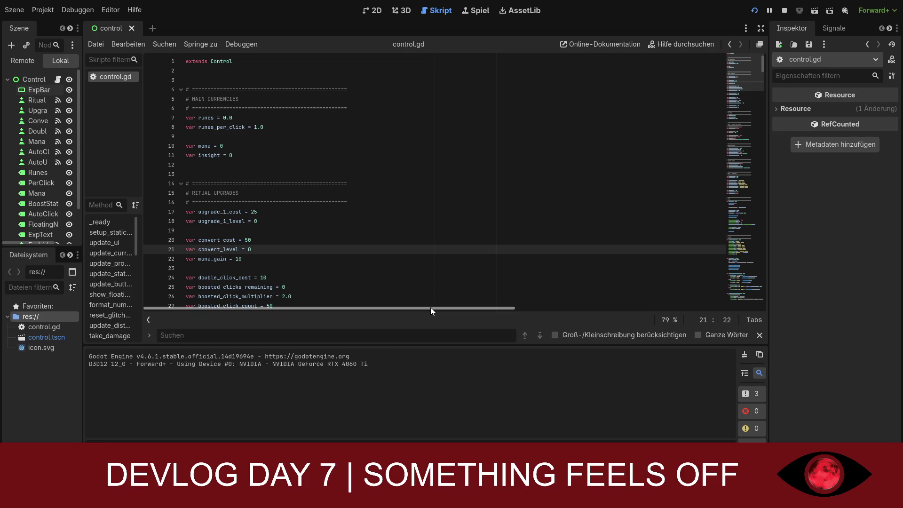
text(_ready)
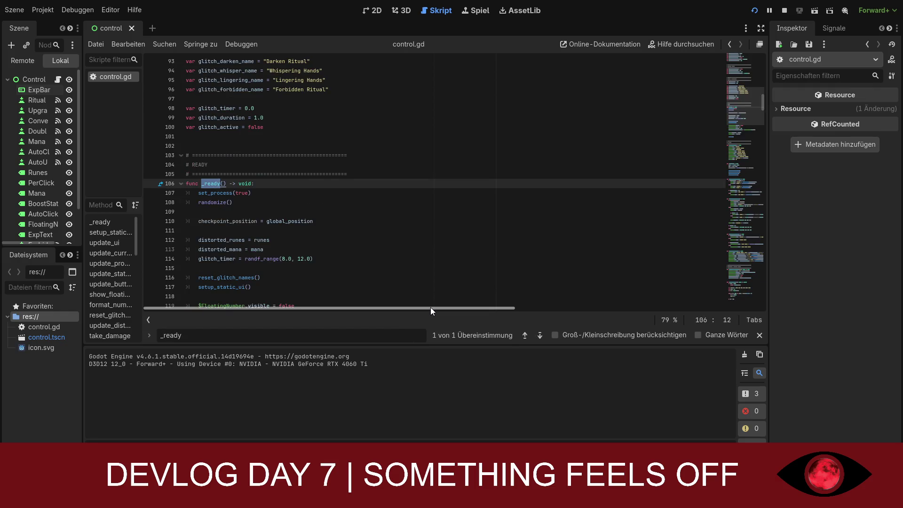
text(())
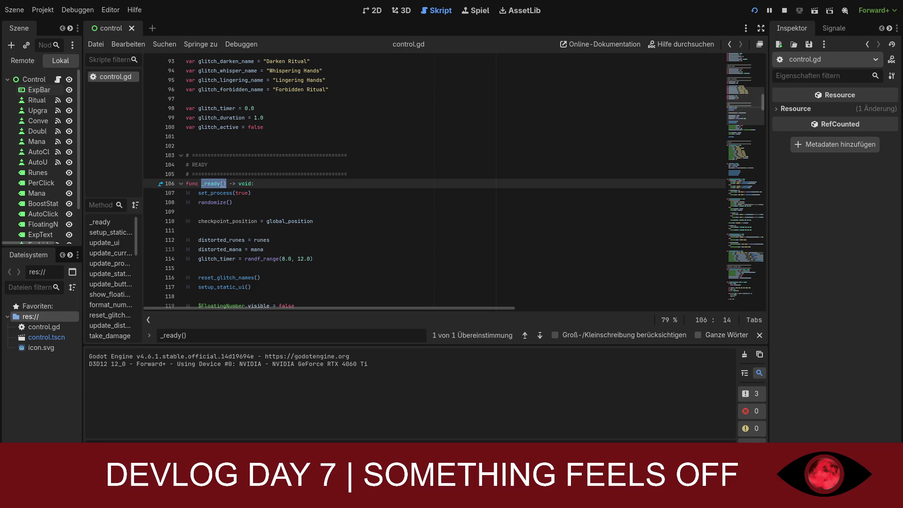
Search for 'exte', then 'checkpoint_position =' to reach the assignment at line 110
key(ctrl+a)
text(exte)
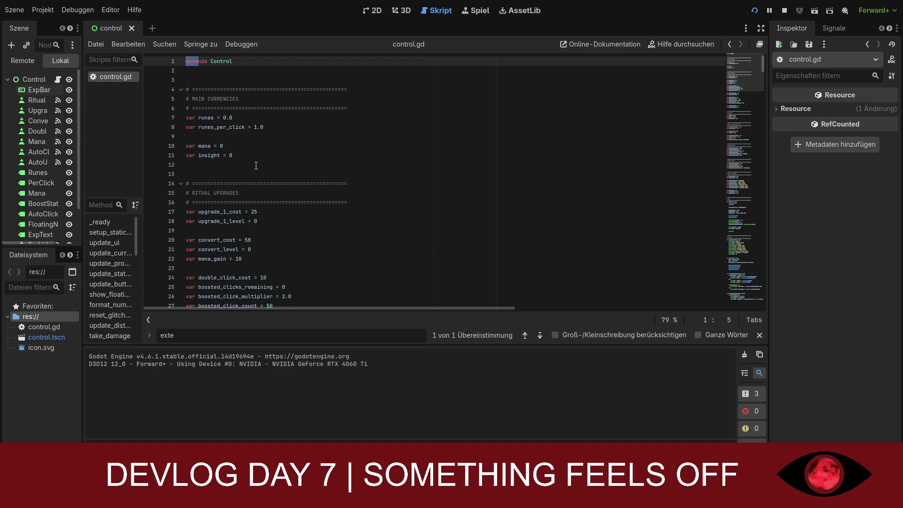
scroll(257, 167, down, 1)
double_click(149, 337)
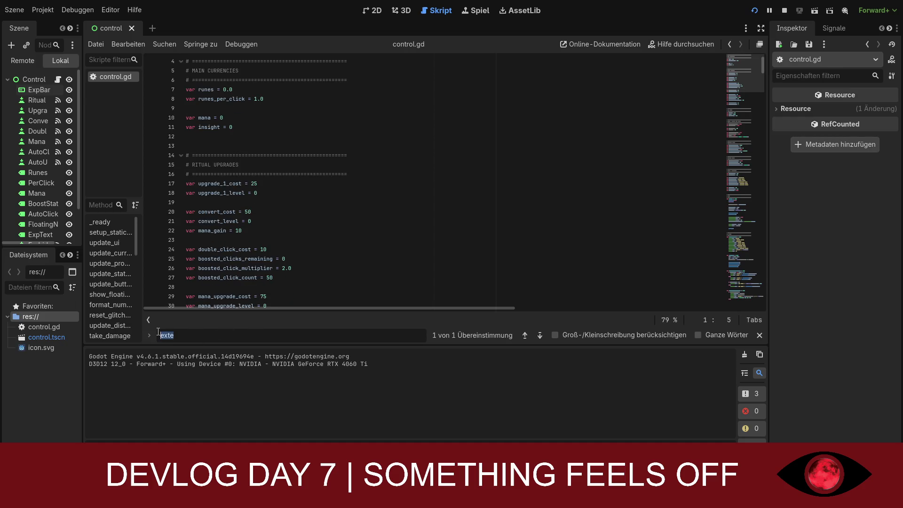
text(checkpoin)
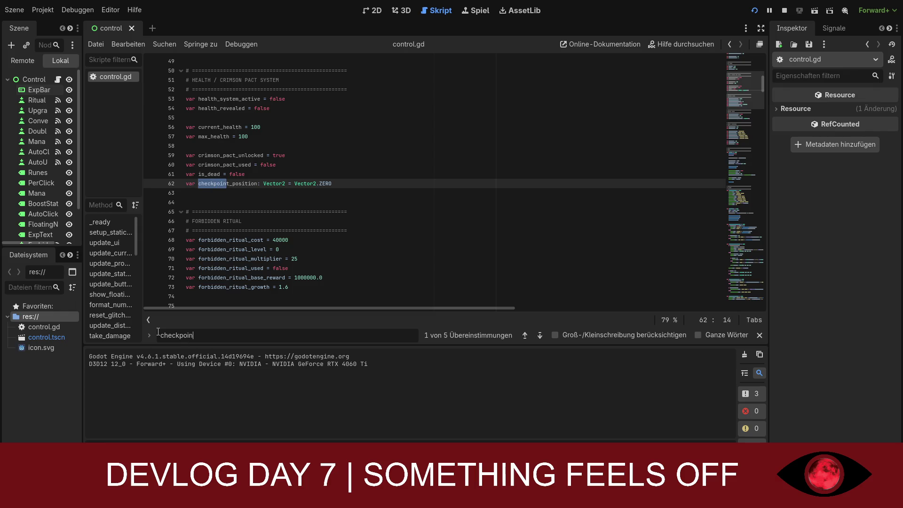
text(t)
text(_posi)
text(tion)
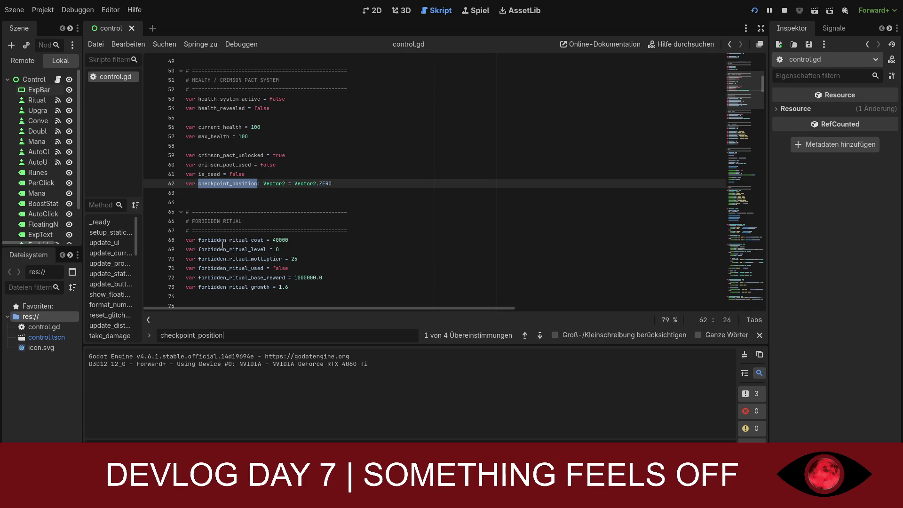
text( =)
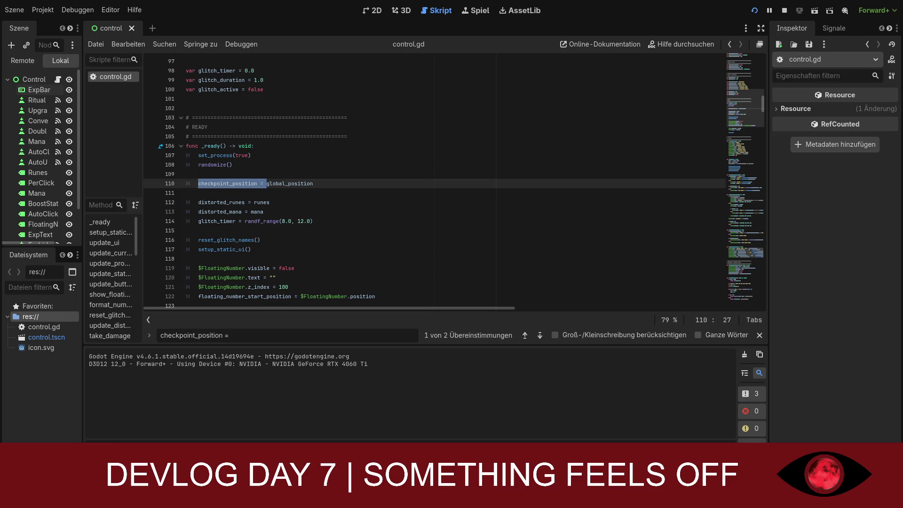
Remove the global_ prefix from the checkpoint_position assignment on line 110
click(289, 183)
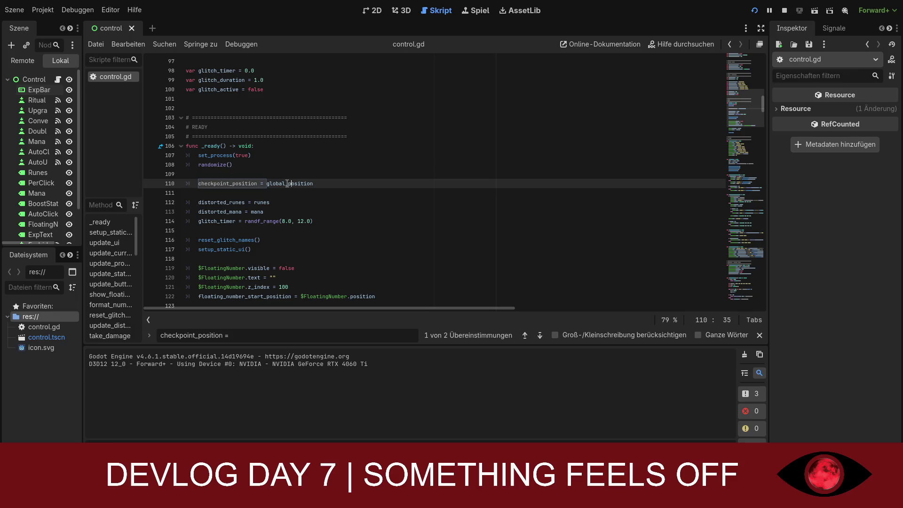
key(BackSpace)
key(BackSpace)
key(BackSpace)
click(303, 190)
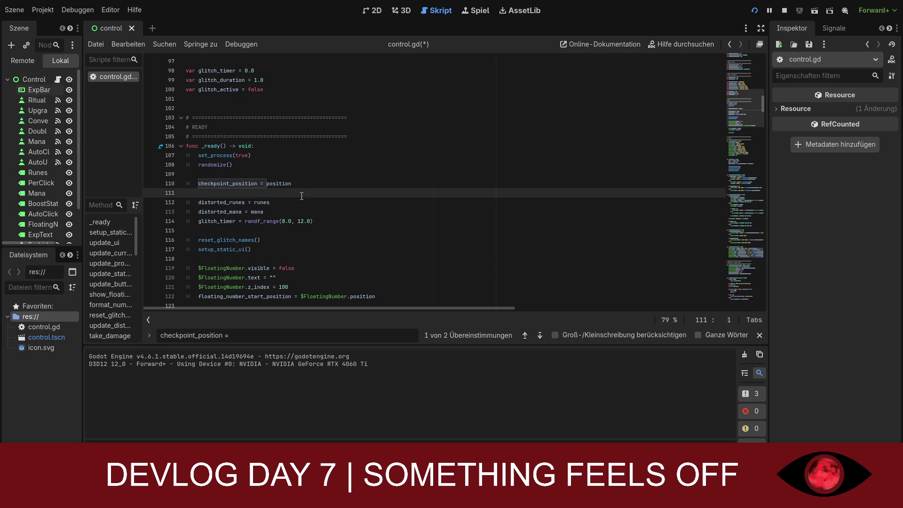
Change the search to 'func reset_to' to find reset_to_safepoint
drag(240, 335, 155, 336)
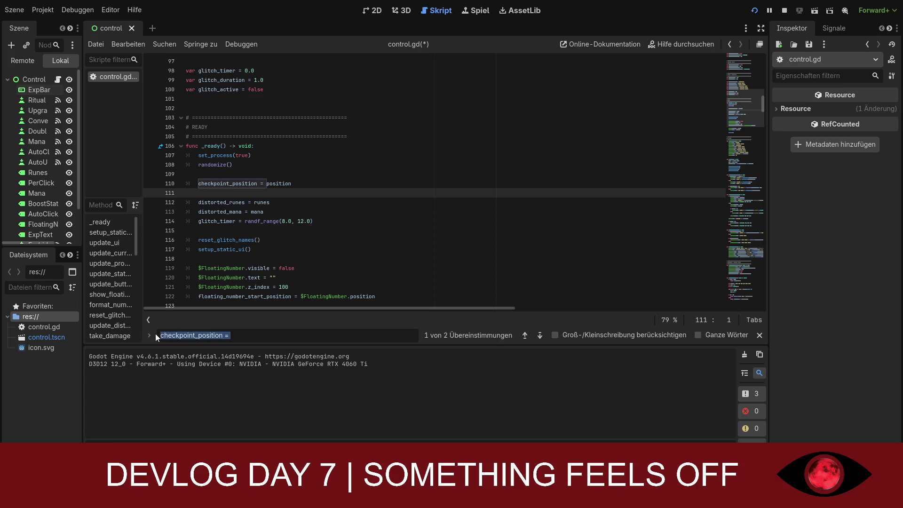
key(BackSpace)
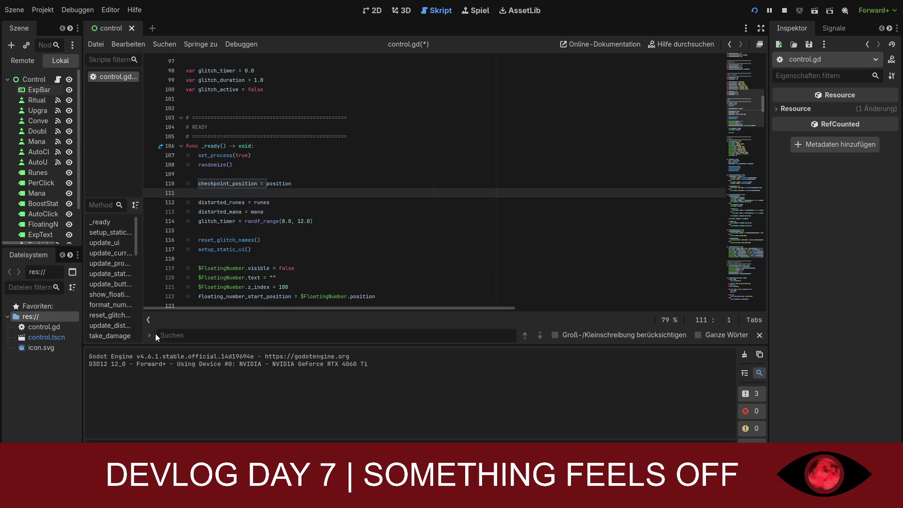
text(fun)
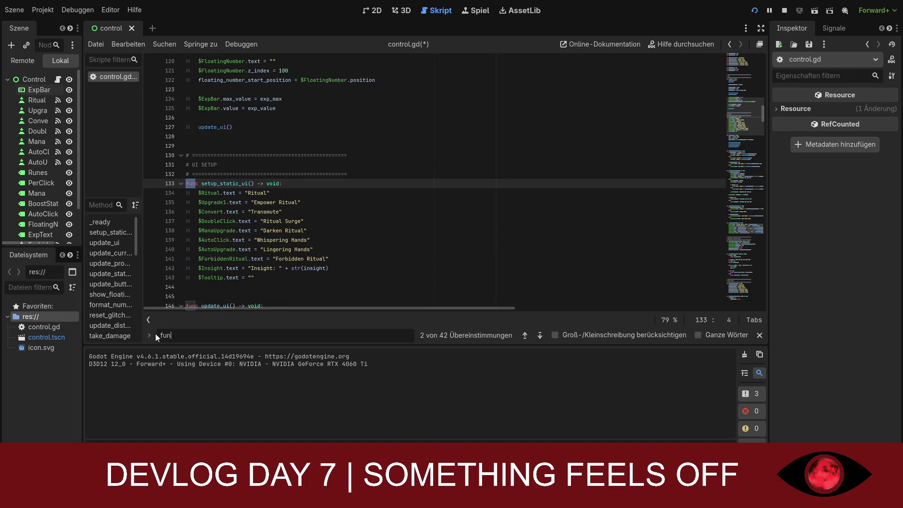
text(c re)
text(set)
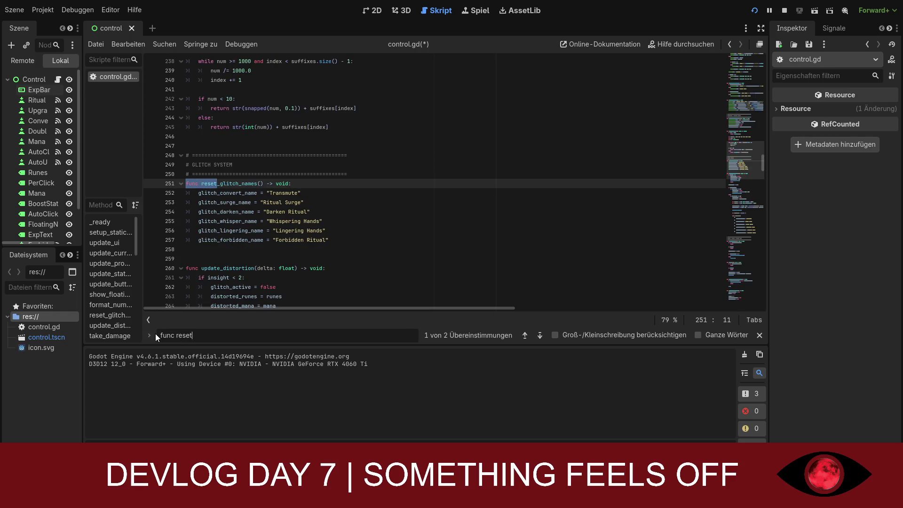
text(_to)
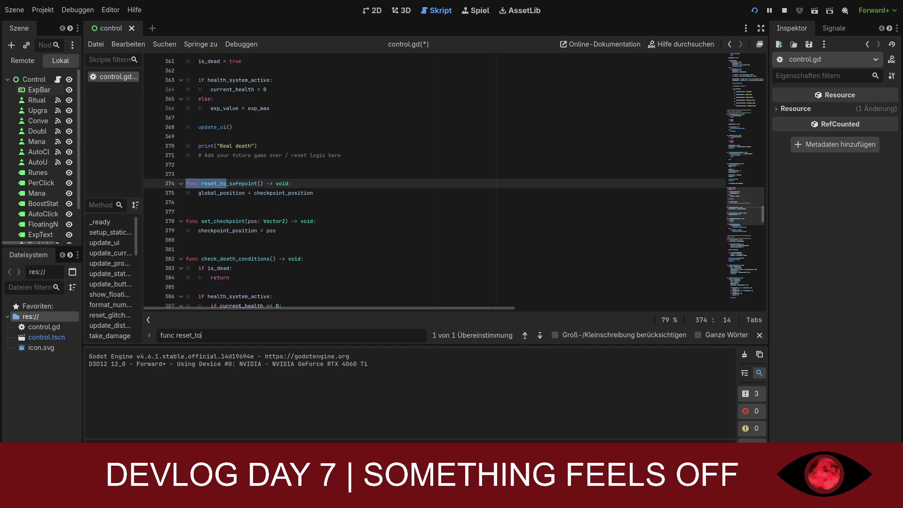
Make reset_to_safepoint assign position = checkpoint_position and save control.gd
click(185, 192)
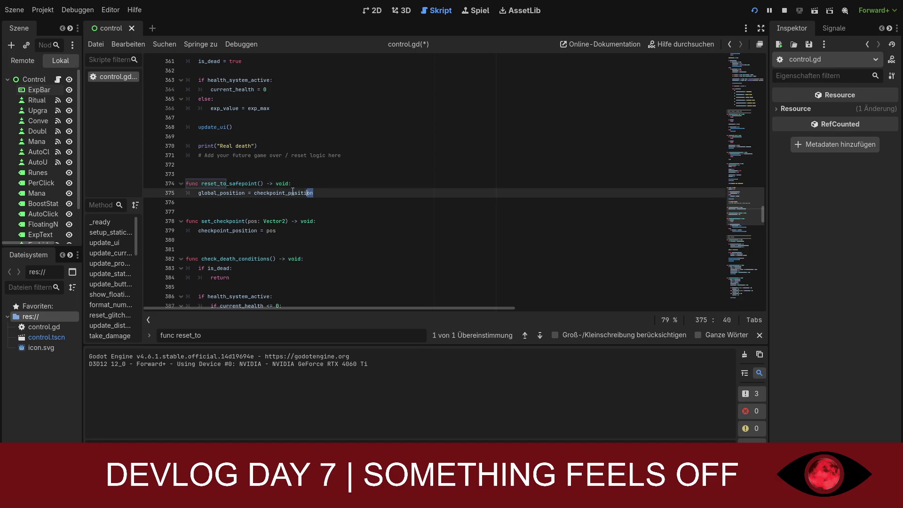
key(ctrl+z)
click(300, 205)
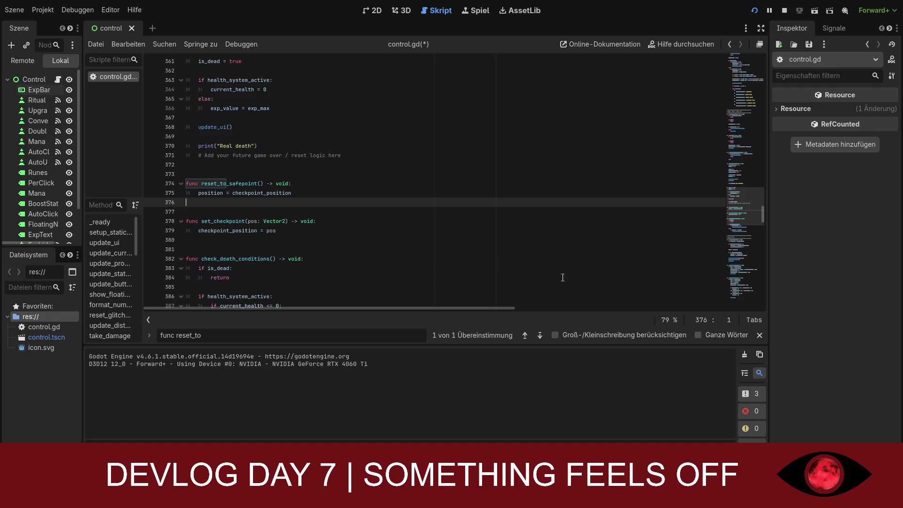
key(Down)
key(ctrl+s)
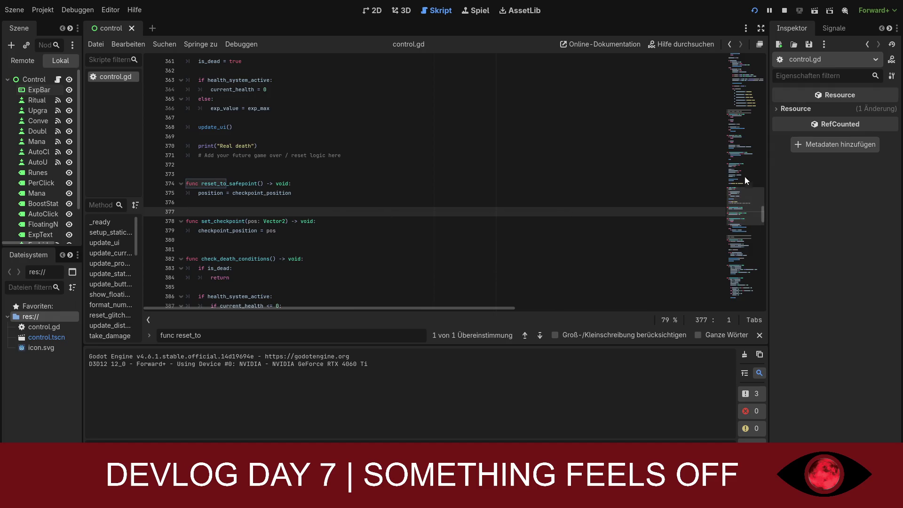
mouse_move(745, 176)
mouse_down()
mouse_move(745, 60)
mouse_move(736, 56)
mouse_up()
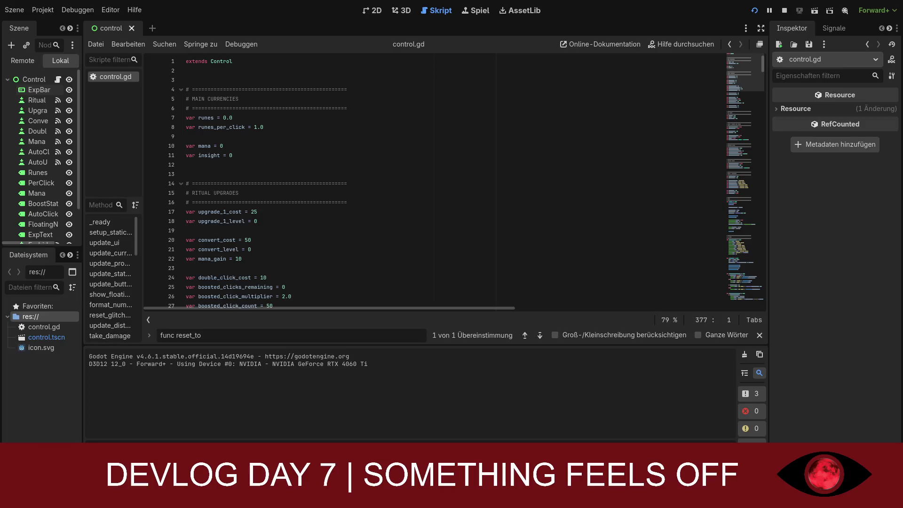
Change the search to 'func _on_ritual' to reach _on_ritual_pressed
click(282, 278)
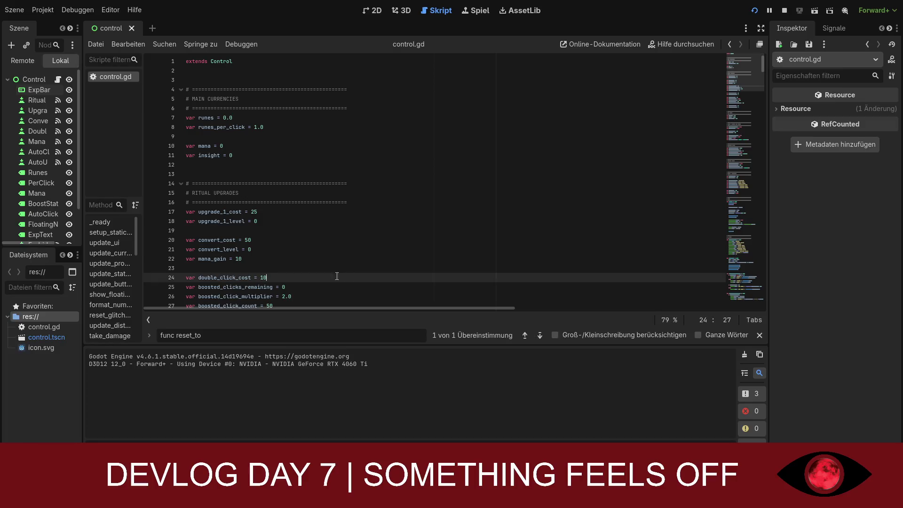
drag(201, 335, 176, 335)
key(BackSpace)
text(on)
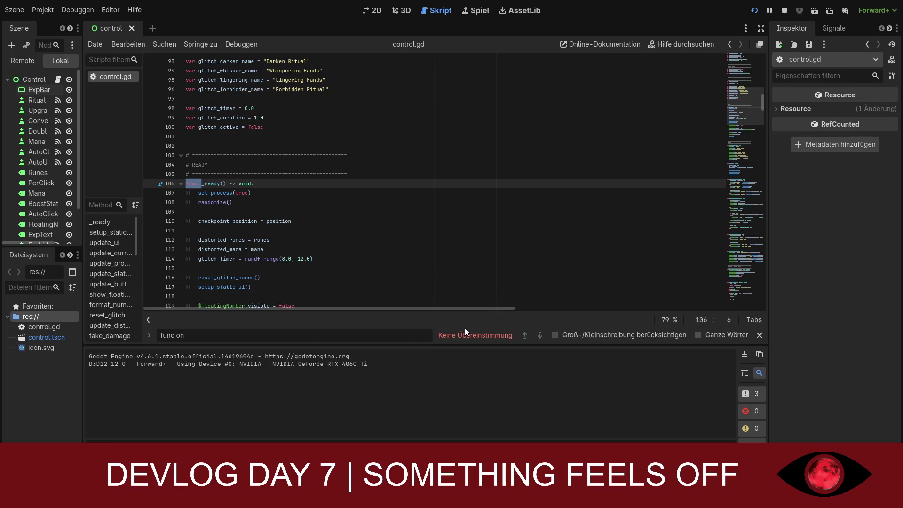
text( rit)
key(BackSpace)
key(BackSpace)
text(_)
text(ritual)
click(178, 335)
text(_)
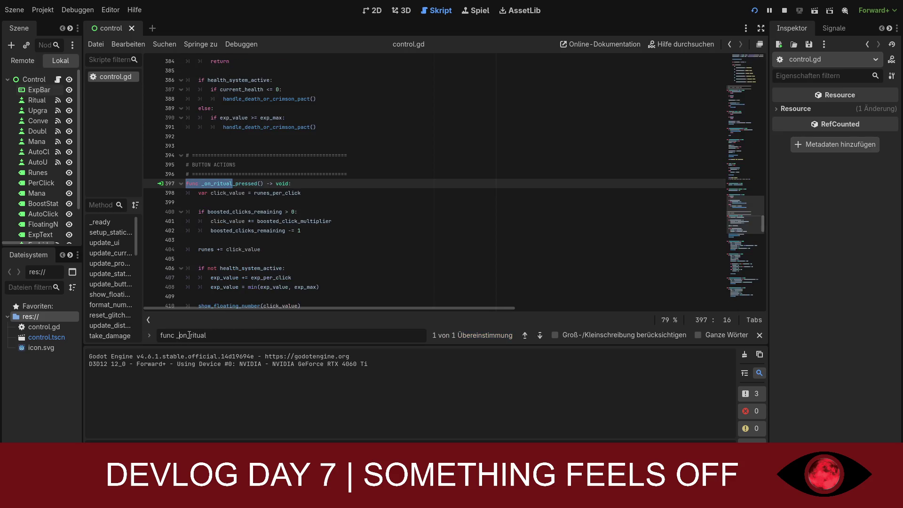
scroll(272, 237, down, 1)
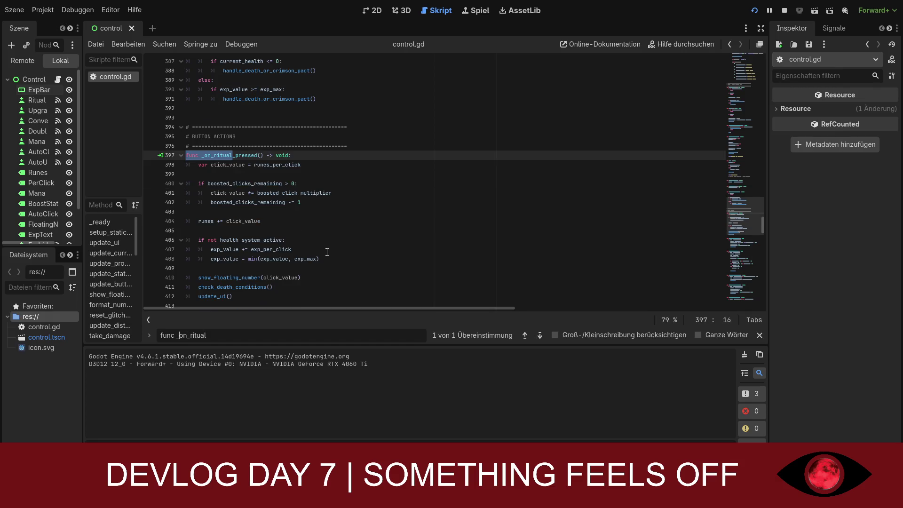
scroll(326, 254, down, 1)
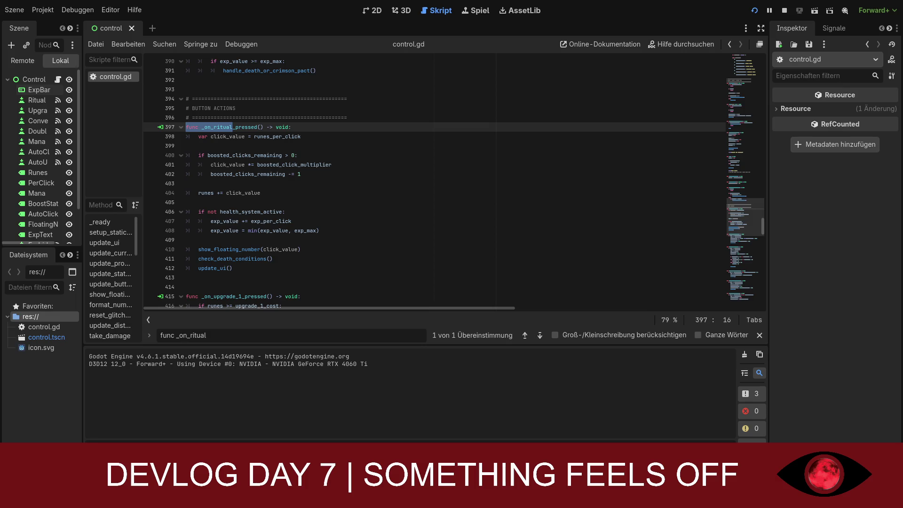
Overwrite _on_ritual_pressed with the shortened version keeping rune gain, floating number and UI update
click(281, 185)
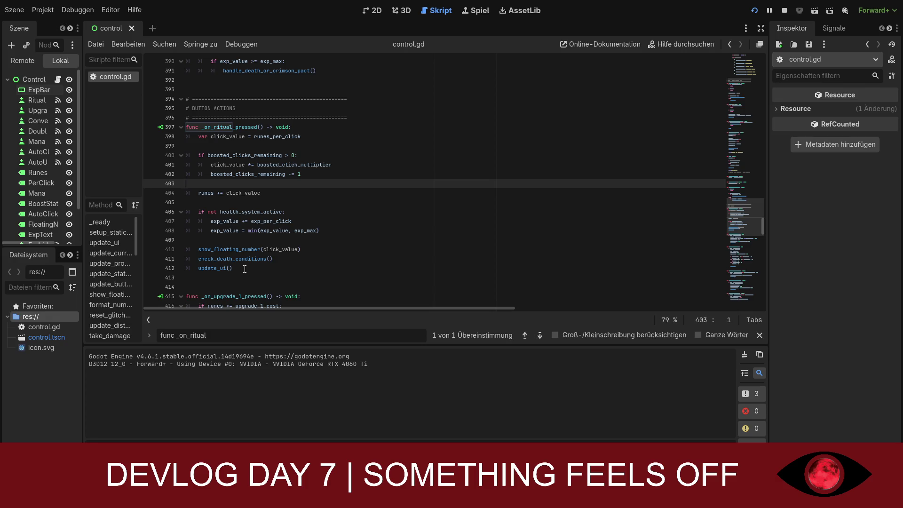
mouse_move(244, 268)
mouse_down()
mouse_move(212, 230)
mouse_move(187, 127)
mouse_up()
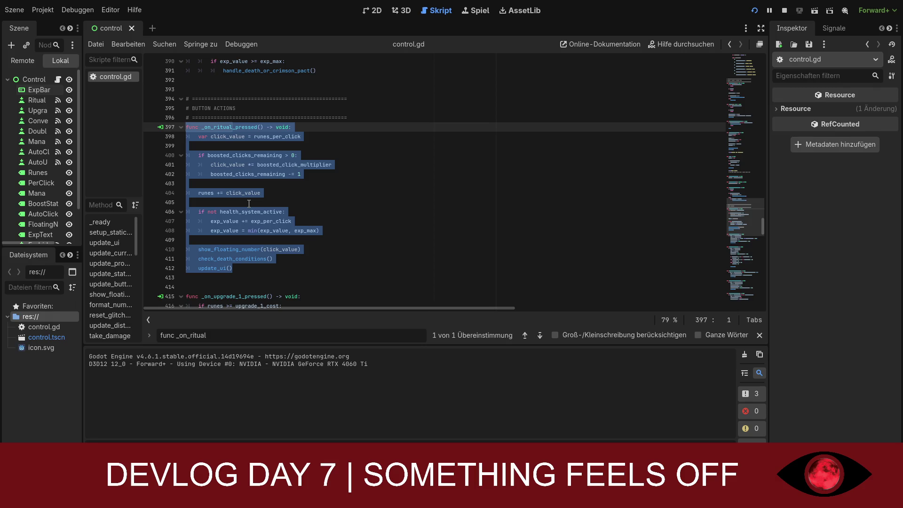
text(func _on_ritual_pressed() -> void: 	var click_value = runes_per_click  	if boosted_clicks_remaining > 0: 		click_value *= boosted_click_multiplier 		boosted_clicks_remaining -= 1  	runes += click_value  	show_floating_number(click_value) 	update_ui())
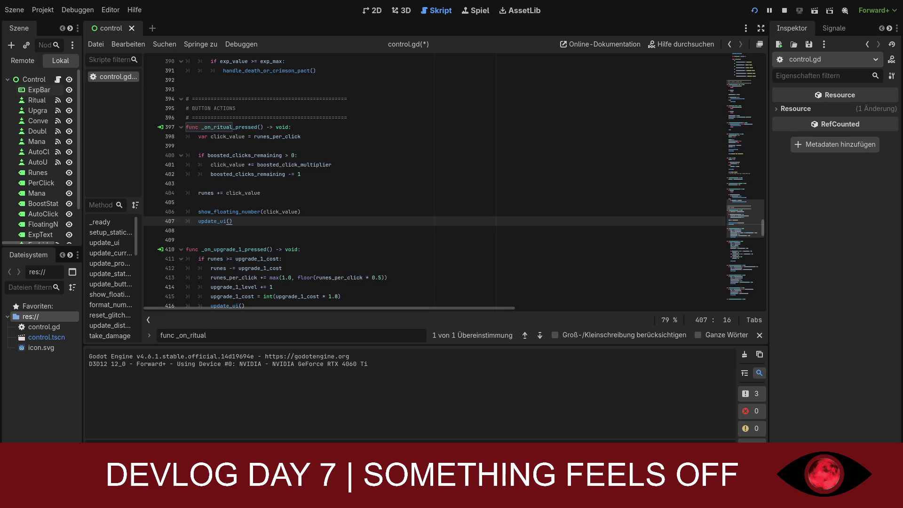
click(284, 146)
key(Return)
key(Up)
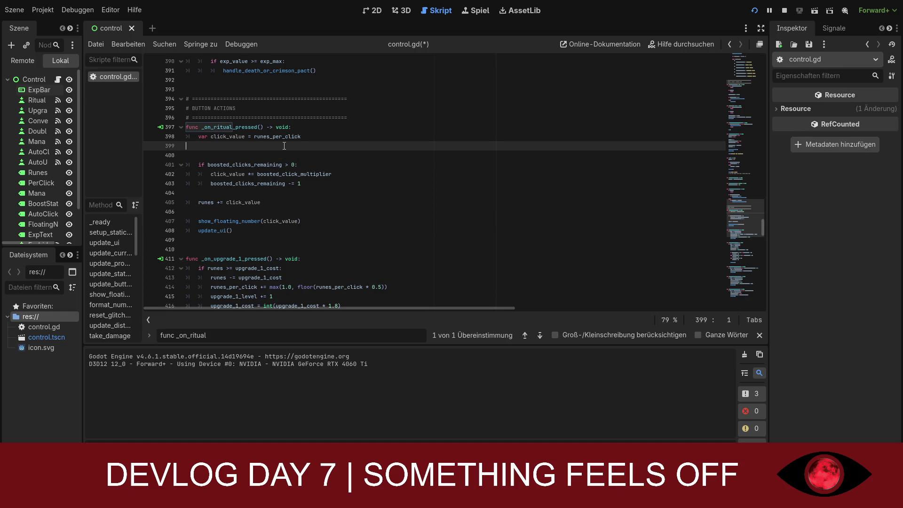
key(Return)
key(Up)
key(Down)
text(if not forbidden_ritual_used:)
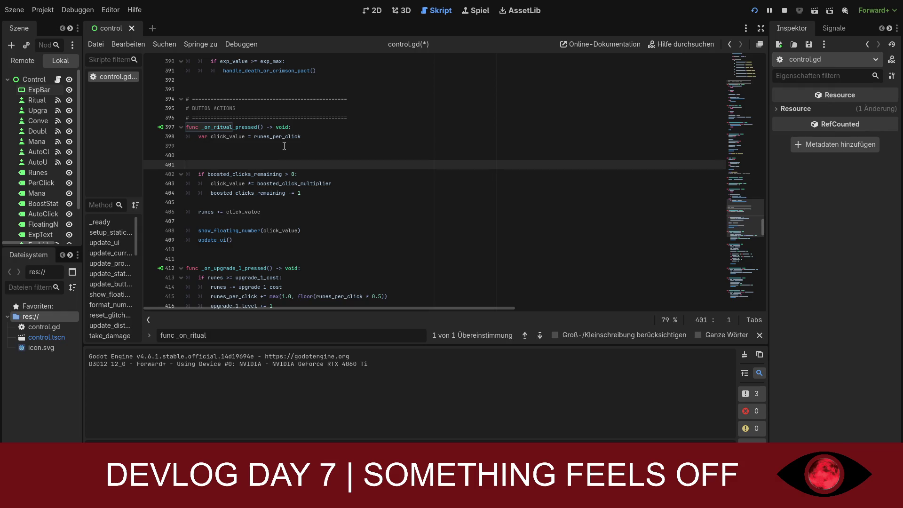
key(Return)
text(exp_value = exp_max)
key(Return)
text(forbidden_ritual_used = true)
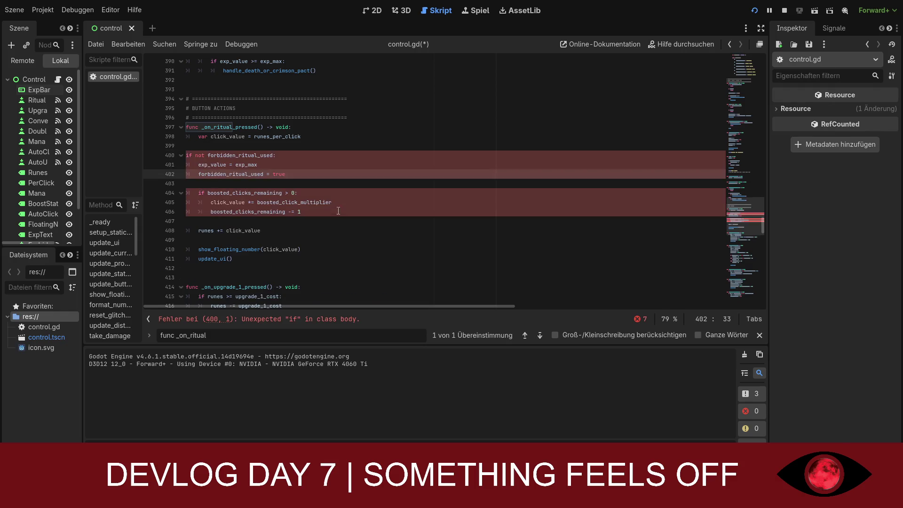
click(337, 213)
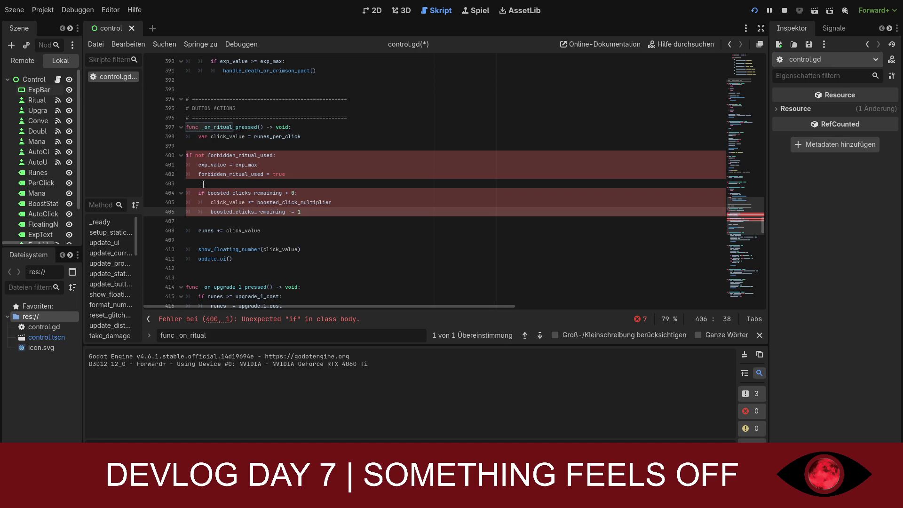
click(203, 185)
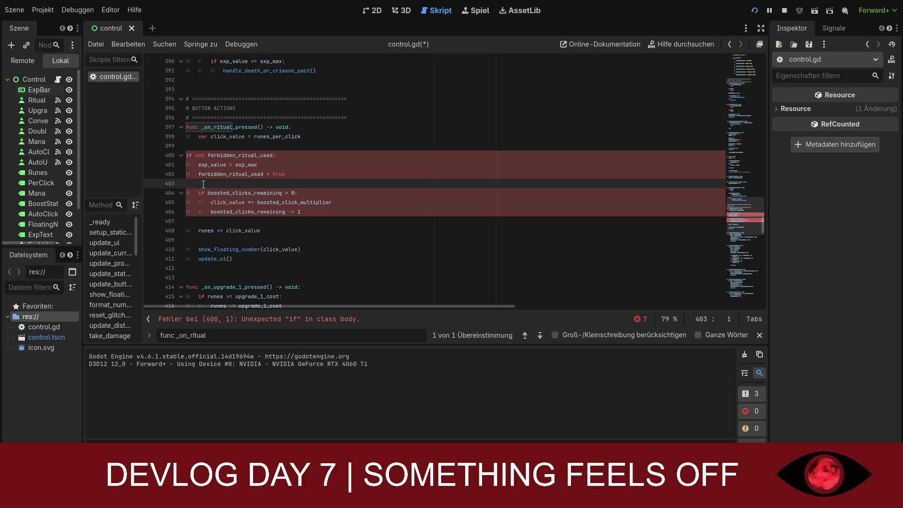
text(else)
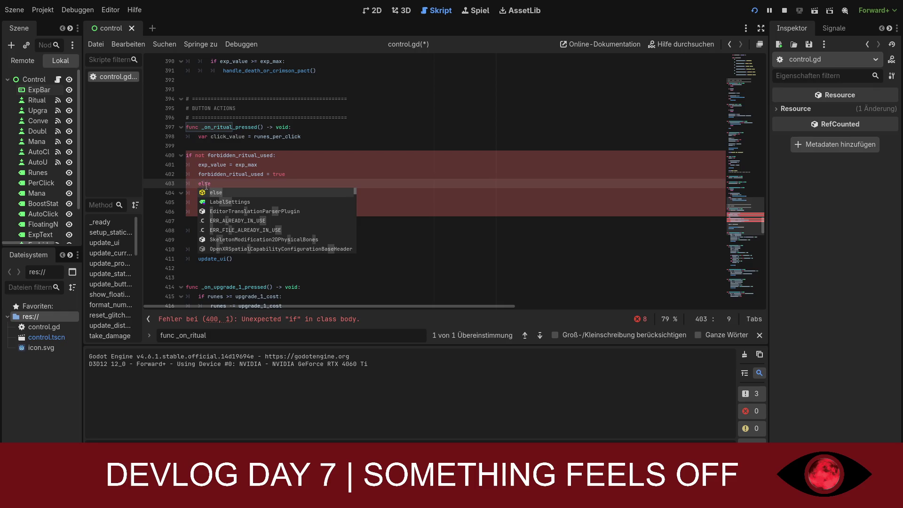
text(:)
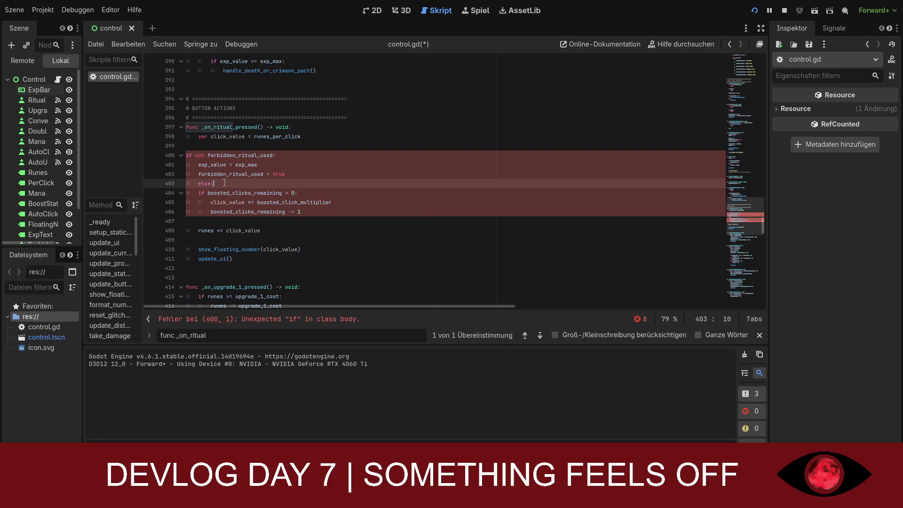
click(199, 193)
key(Tab)
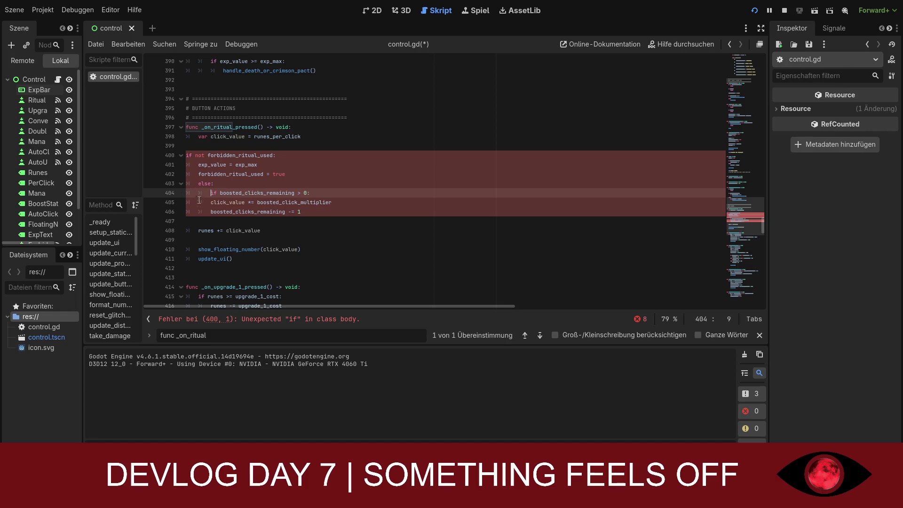
key(Down)
key(Tab)
key(Down)
key(Home)
key(Tab)
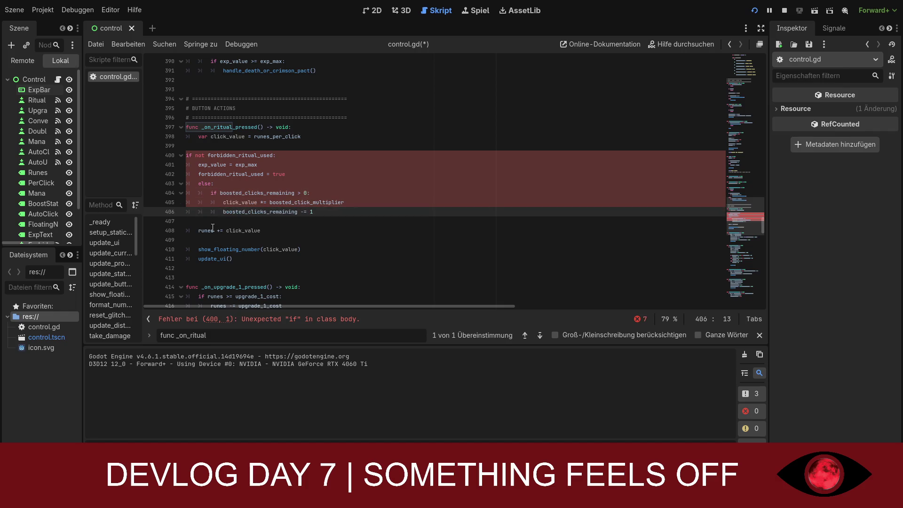
key(ctrl+z)
key(ctrl+z)
key(ctrl+z)
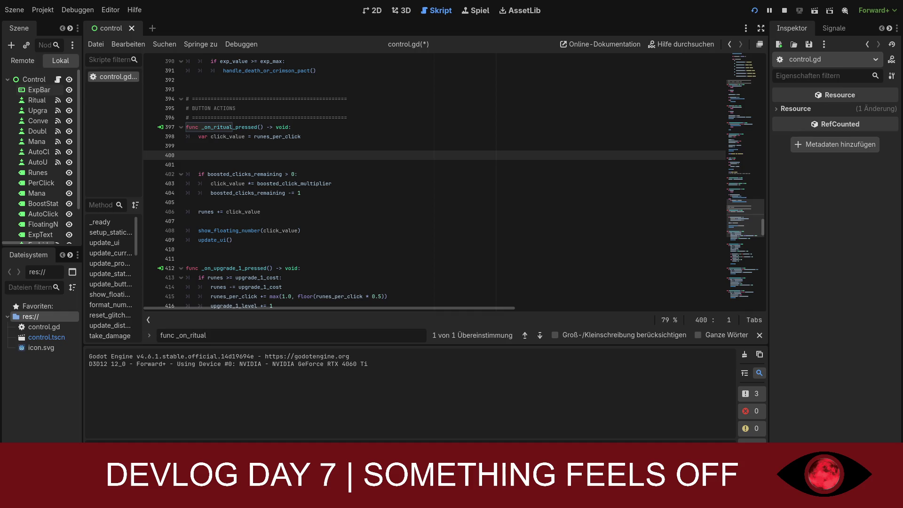
Remove extra blank lines and open a new line after runes += click_value
key(Delete)
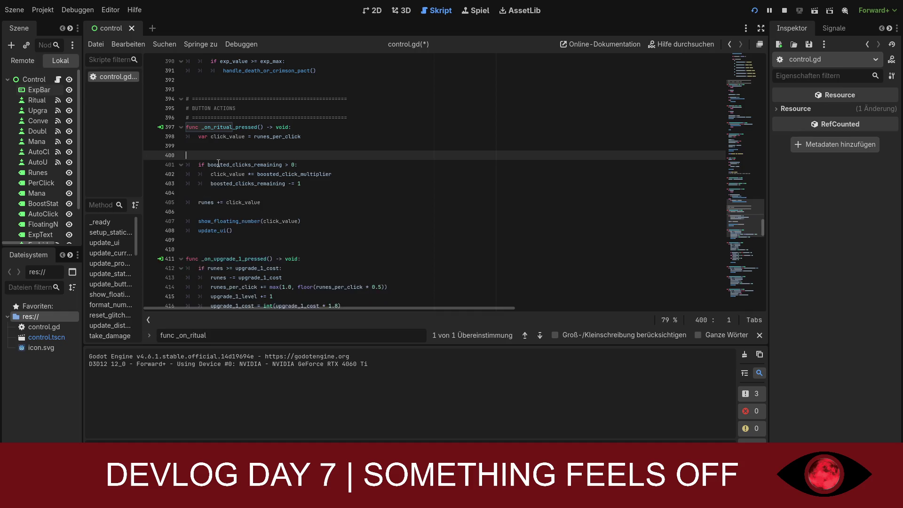
key(BackSpace)
click(295, 198)
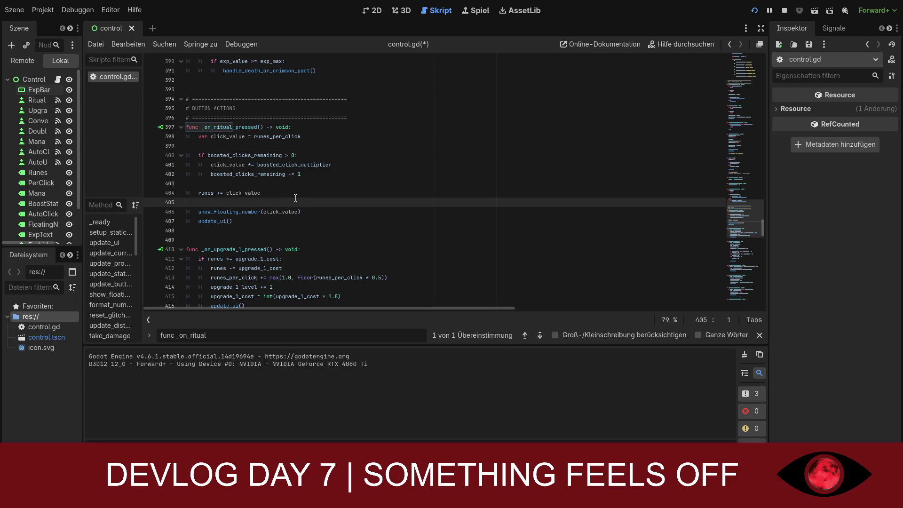
key(Return)
key(Return)
key(Up)
Paste the forbidden-ritual check block, then select the whole function, lines 397–413
text(if not forbidden_ritual_used: 	exp_value = exp_max 	forbidden_ritual_used = true 	check_death_conditions())
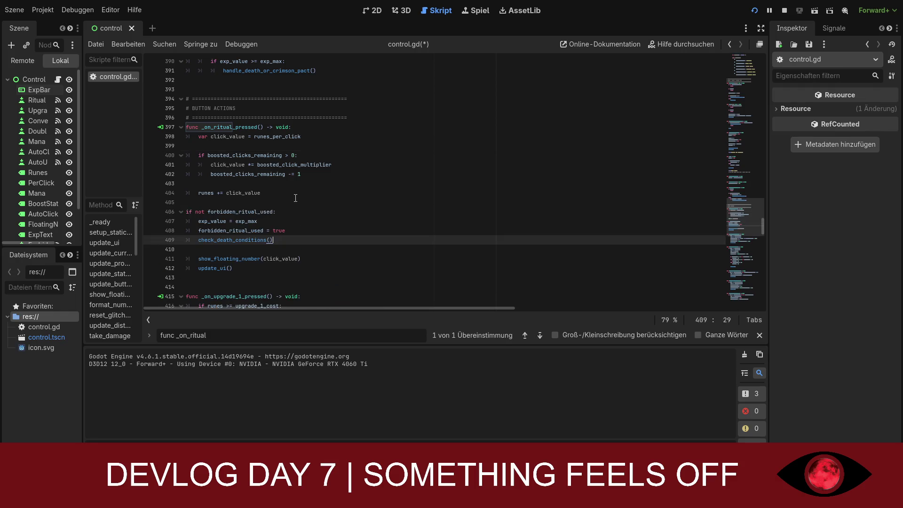
click(315, 231)
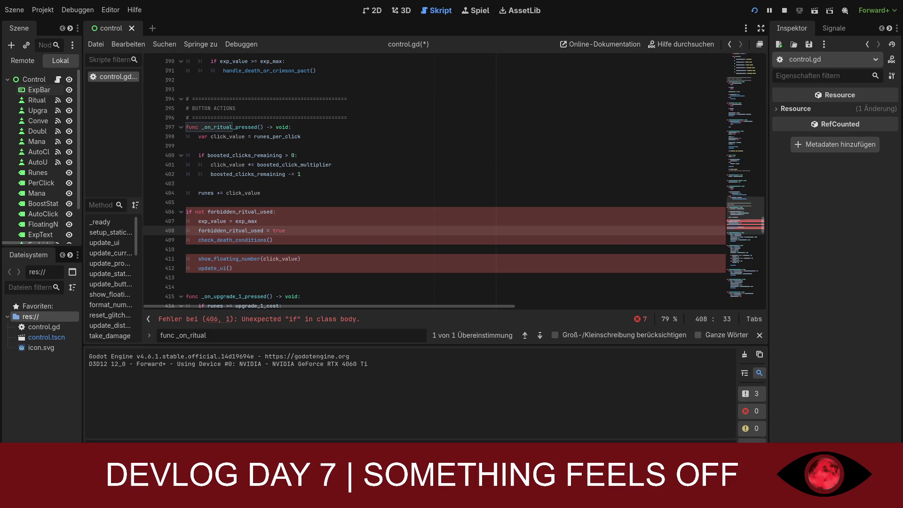
mouse_move(232, 268)
mouse_down()
mouse_move(237, 258)
mouse_move(176, 131)
mouse_up()
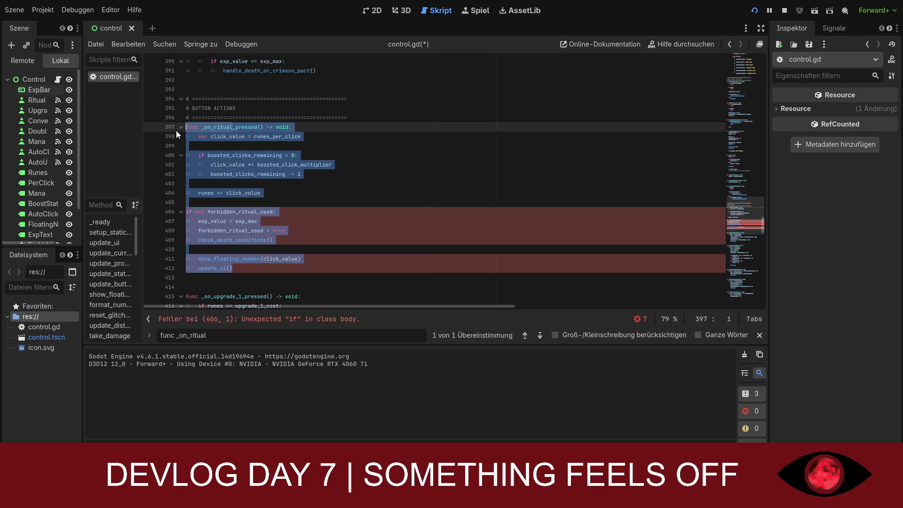
Paste _on_forbidden_ritual_pressed over the function, inspect the line 476 clash, then undo it
text(func _on_forbidden_ritual_pressed() -> void: 	if runes >= forbidden_ritual_cost: 		runes -= forbidden_ritual_cost  		var ritual_reward = forbidden_ritual_base_reward * pow(forbidden_ritual_growth, forbidden_ritual_level)  		if not forbidden_ritual_used: 			exp_value = exp_max 			forbidden_ritual_used = true 			check_death_conditions()  		runes += ritual_reward 		show_floating_number(ritual_reward)  		forbidden_ritual_level += 1 		forbidden_ritual_cost = int(forbidden_ritual_cost * 2.5)  		update_ui())
scroll(351, 227, down, 1)
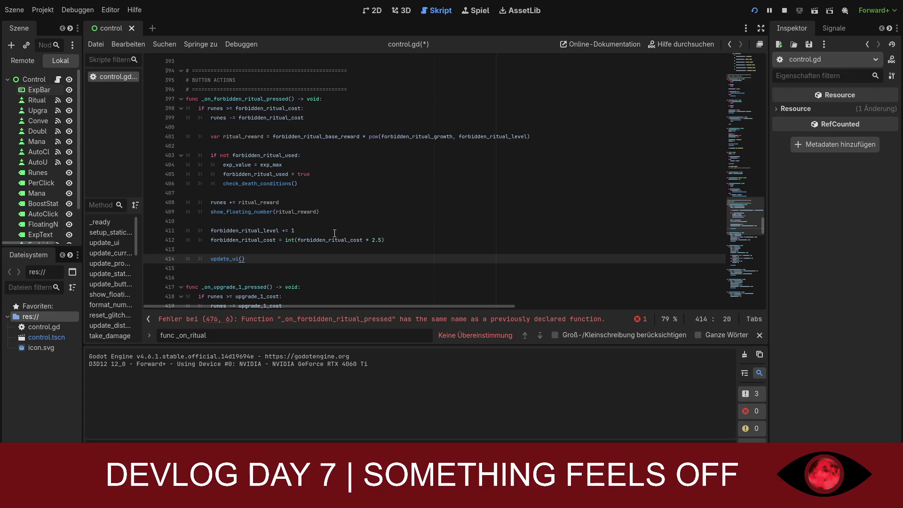
click(449, 321)
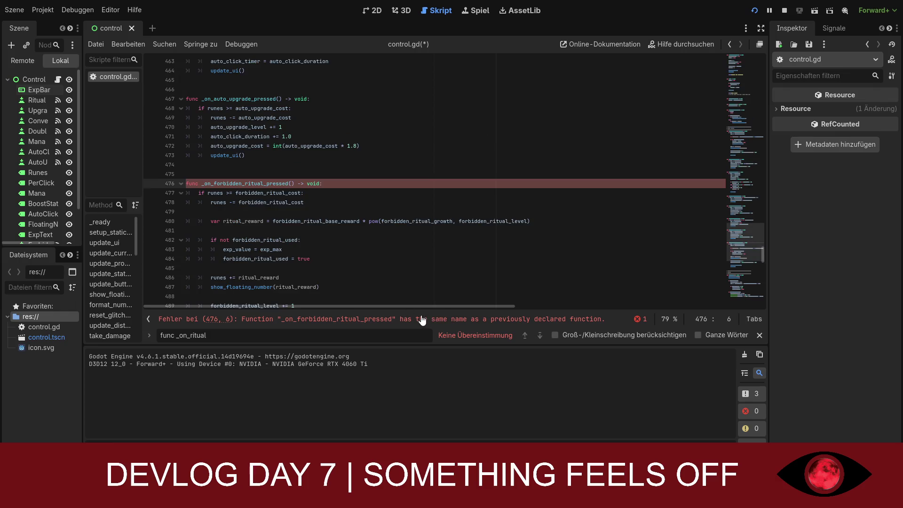
scroll(392, 261, down, 2)
scroll(392, 261, down, 1)
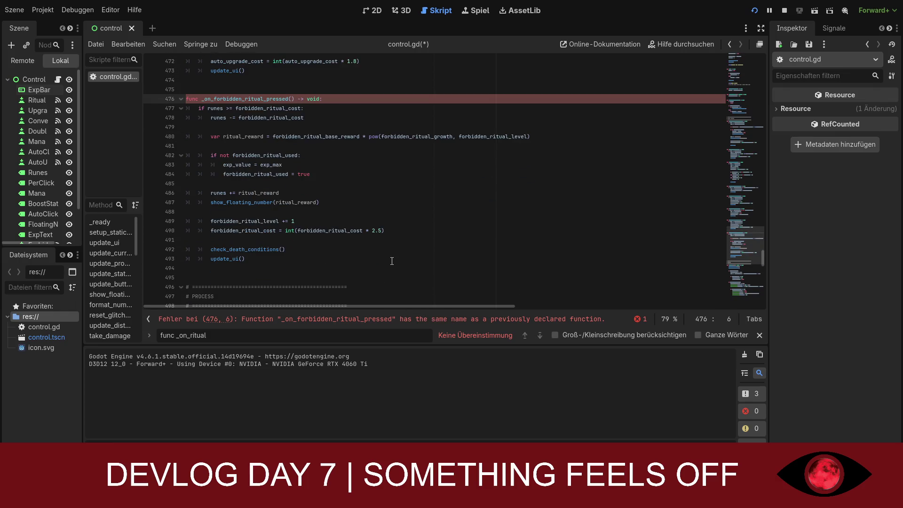
key(ctrl+z)
key(ctrl+z)
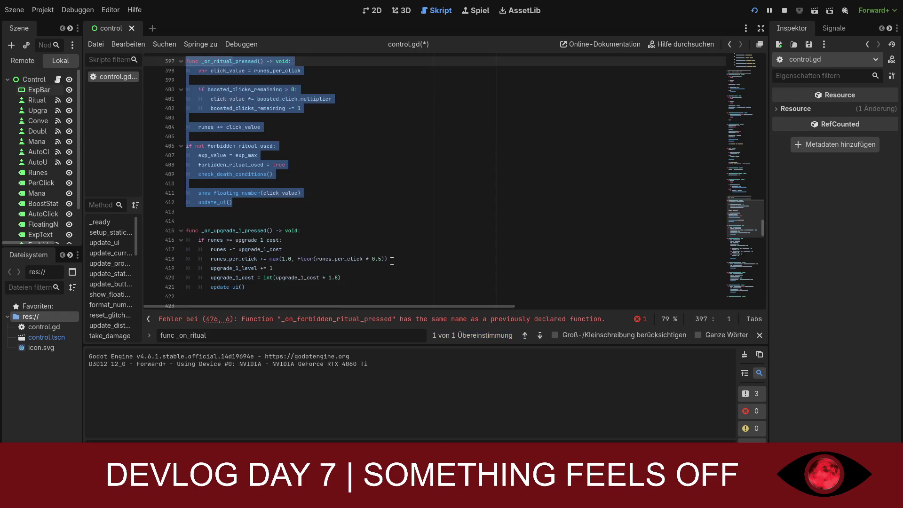
click(372, 257)
key(ctrl+z)
key(ctrl+z)
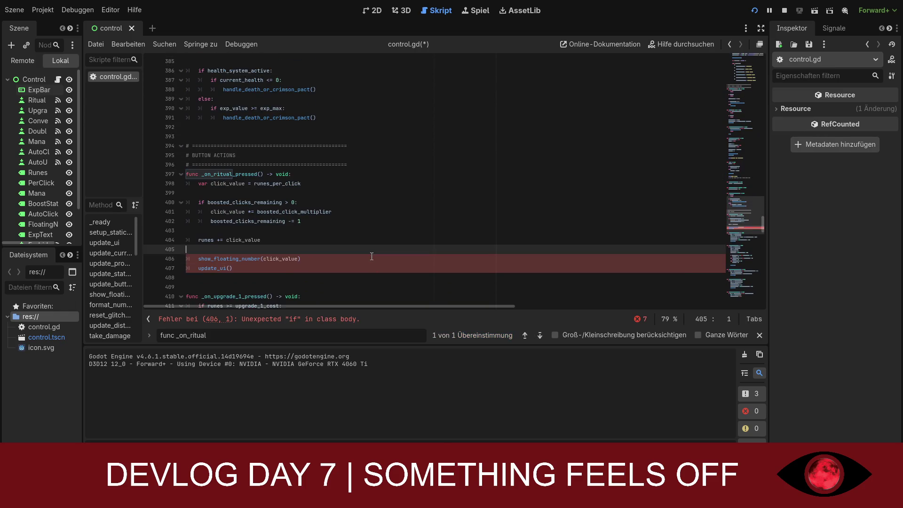
Reselect _on_ritual_pressed, paste the _on_forbidden_ritual_pressed code again and view line 476
scroll(372, 257, down, 2)
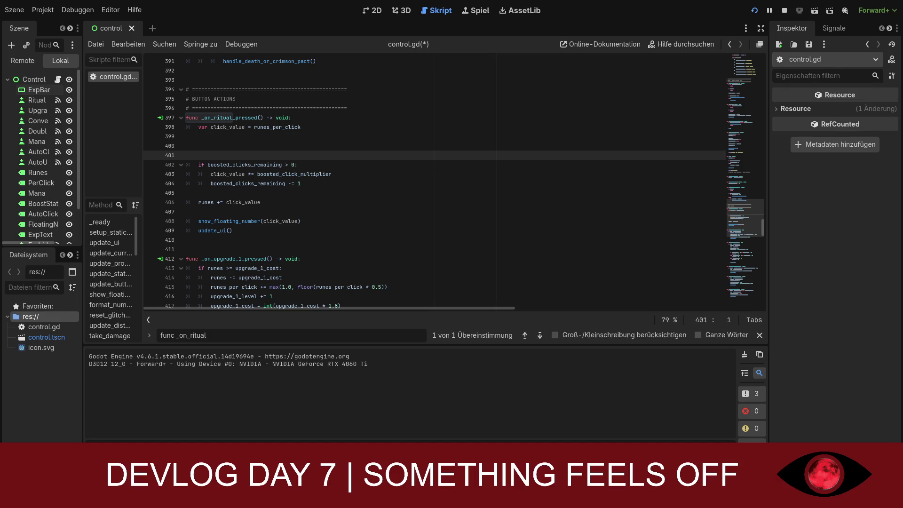
drag(234, 231, 186, 117)
text(func _on_forbidden_ritual_pressed() -> void: 	if runes >= forbidden_ritual_cost: 		runes -= forbidden_ritual_cost  		var ritual_reward = forbidden_ritual_base_reward * pow(forbidden_ritual_growth, forbidden_ritual_level)  		if not forbidden_ritual_used: 			exp_value = exp_max 			forbidden_ritual_used = true 			check_death_conditions()  		runes += ritual_reward 		show_floating_number(ritual_reward)  		forbidden_ritual_level += 1 		forbidden_ritual_cost = int(forbidden_ritual_cost * 2.5)  		update_ui())
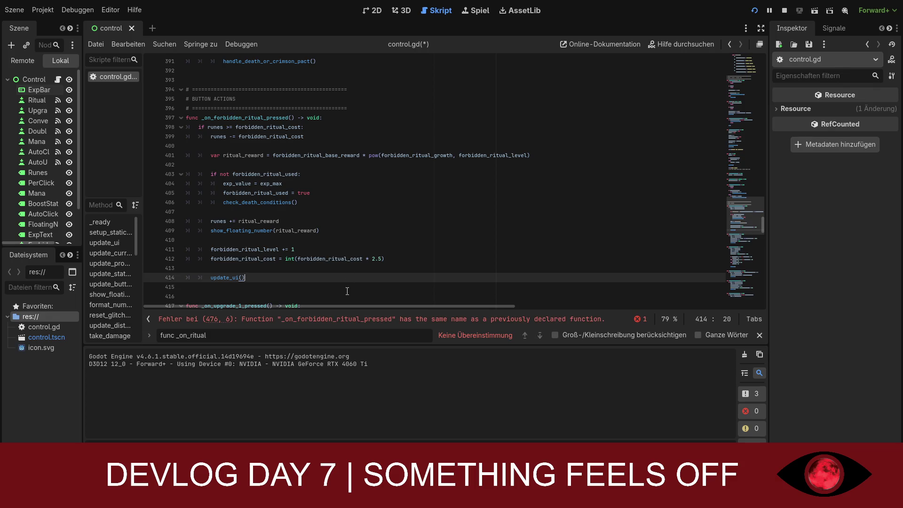
click(315, 320)
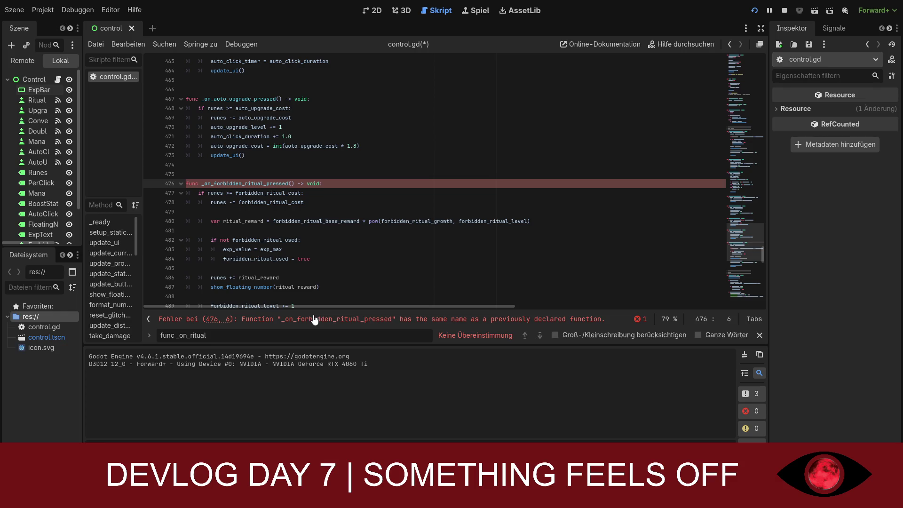
scroll(317, 285, down, 3)
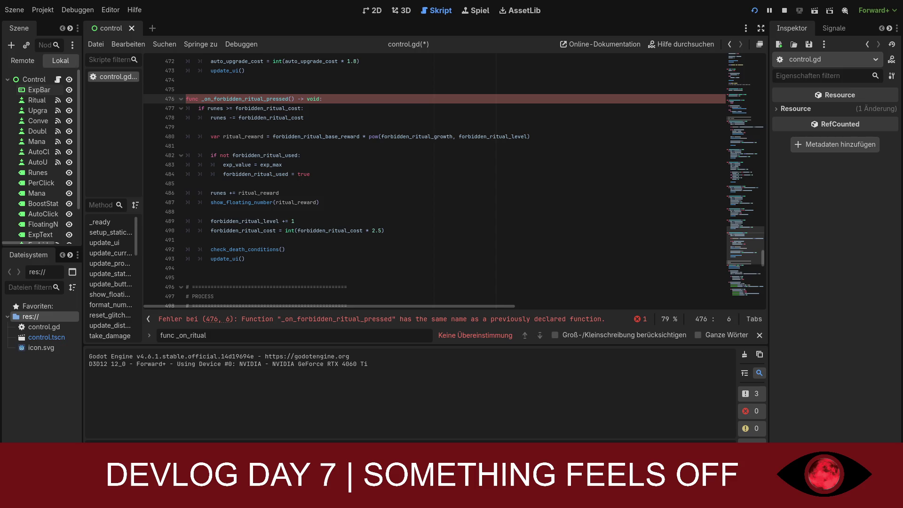
Delete the exp_per_click variable line from the EXP system section
click(186, 211)
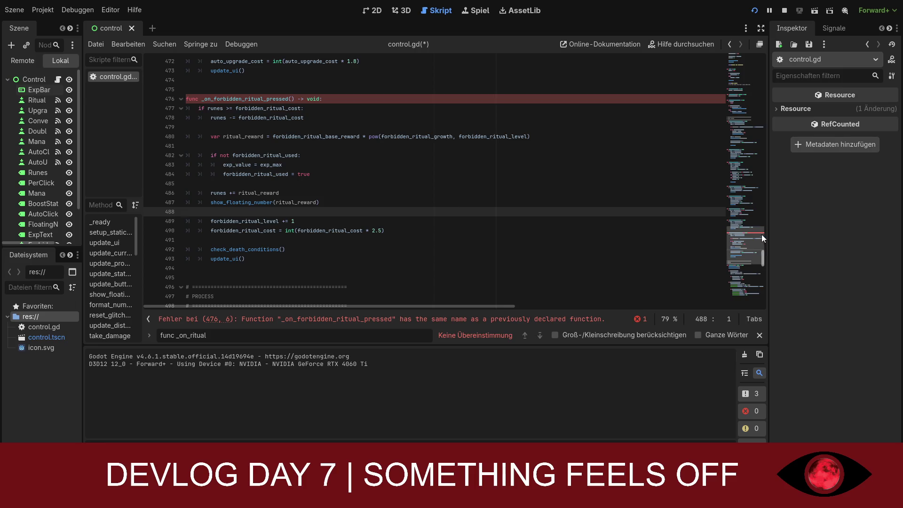
drag(763, 253, 755, 56)
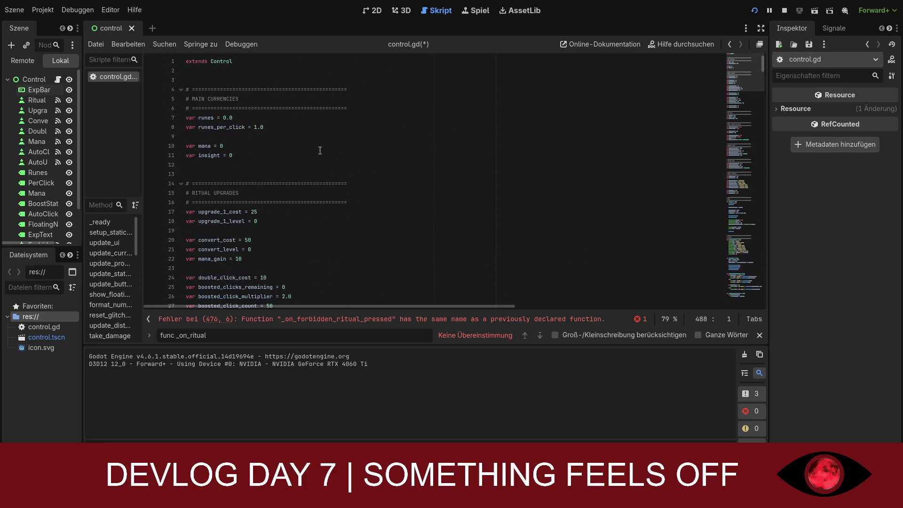
scroll(283, 155, down, 5)
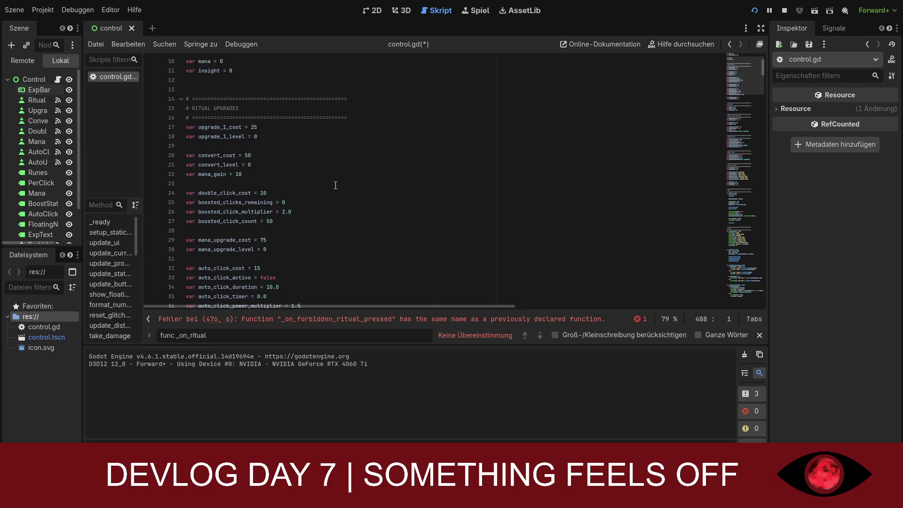
scroll(334, 187, down, 4)
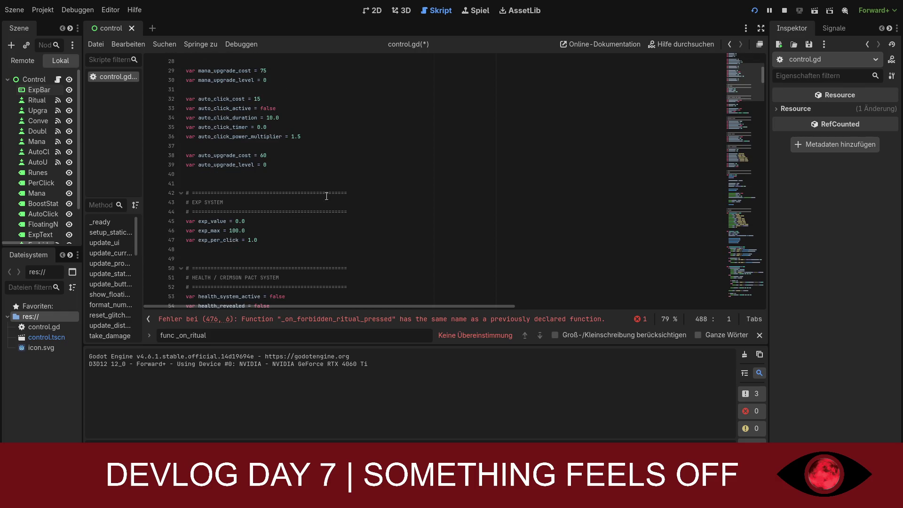
drag(261, 238, 191, 233)
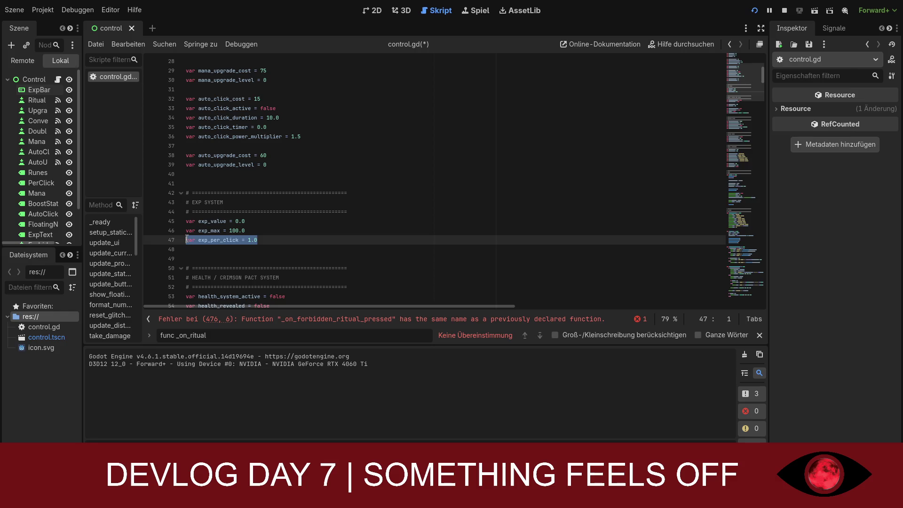
key(BackSpace)
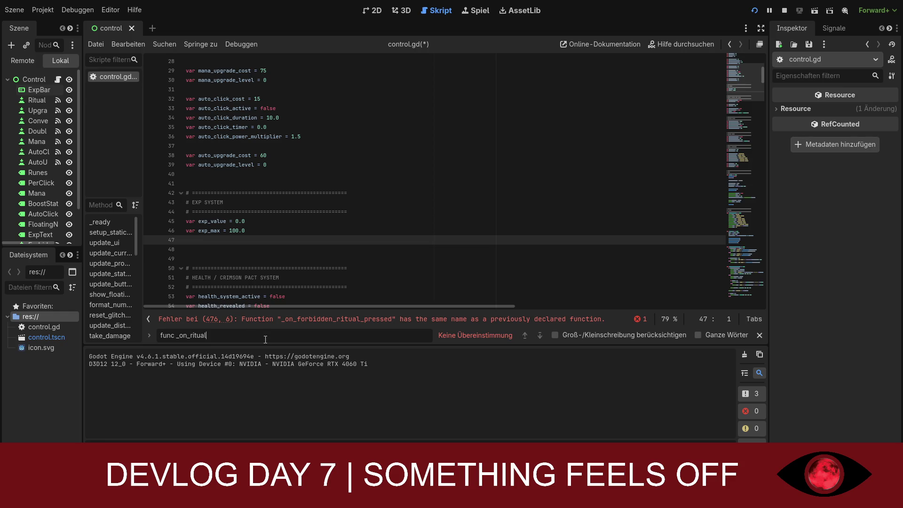
Edit the search, trying 'forbidden' and then 'func rese' to locate reset_to_safepoint
key(BackSpace)
key(BackSpace)
key(BackSpace)
text(fo)
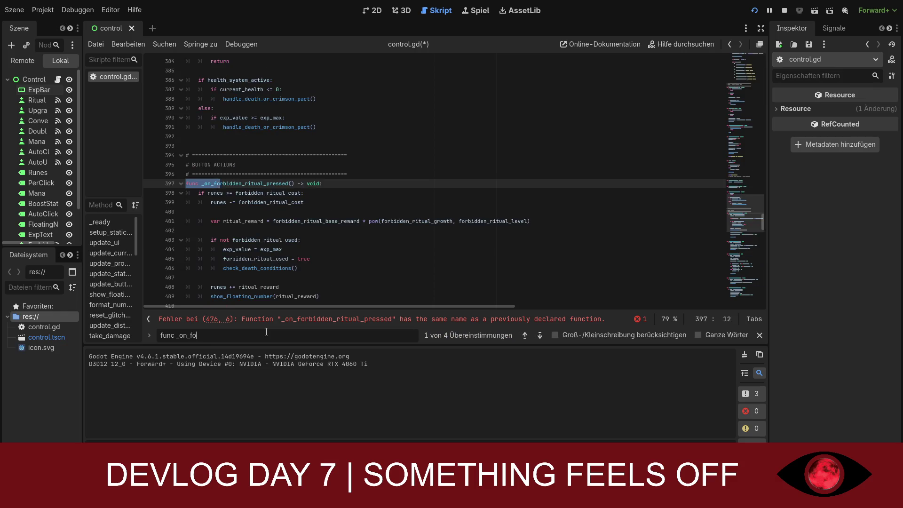
text(rbidden)
scroll(330, 241, down, 2)
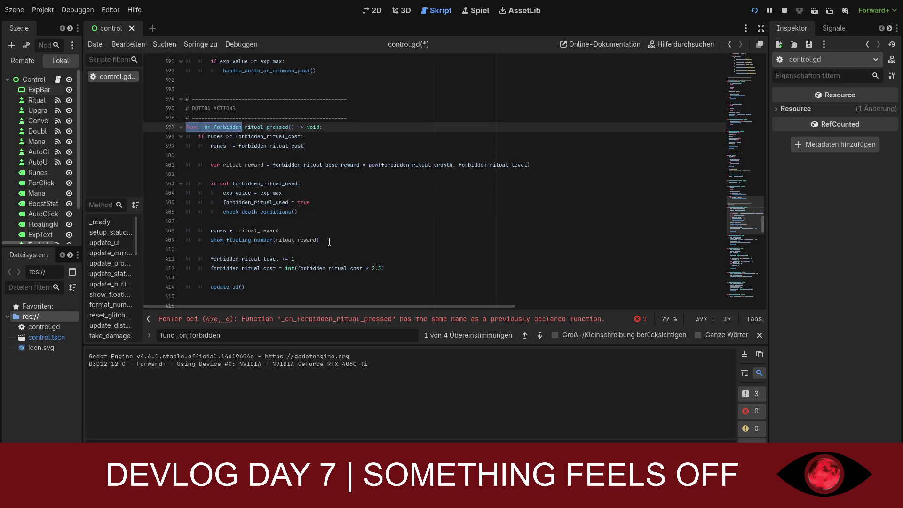
scroll(329, 241, up, 1)
scroll(329, 242, up, 1)
key(BackSpace)
key(BackSpace)
key(BackSpace)
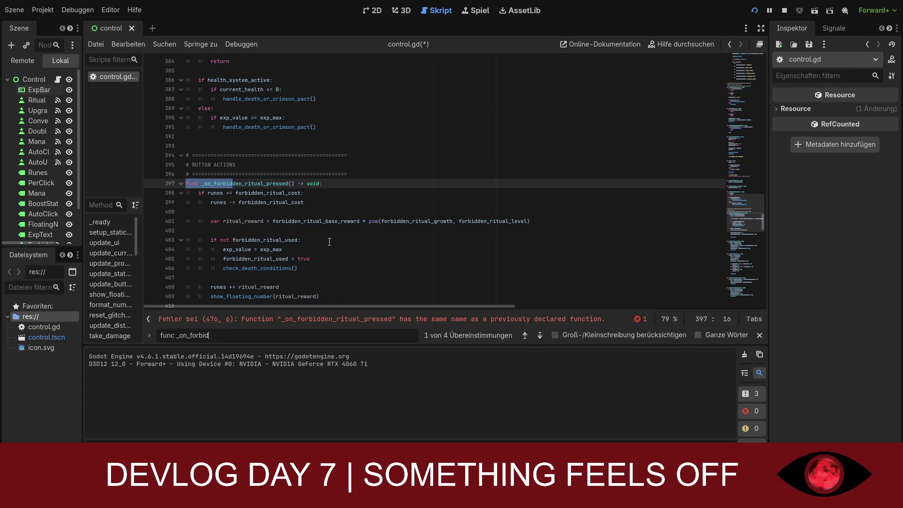
text(r)
key(BackSpace)
key(BackSpace)
key(BackSpace)
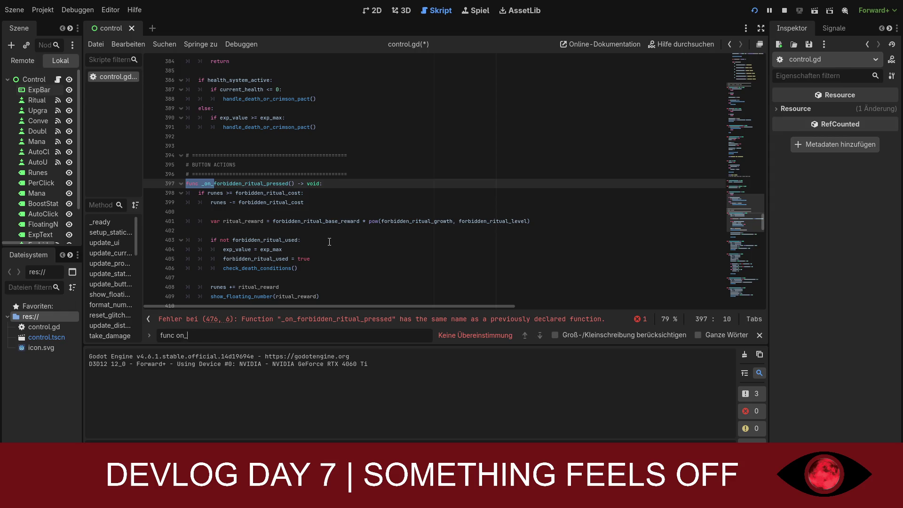
text(rese)
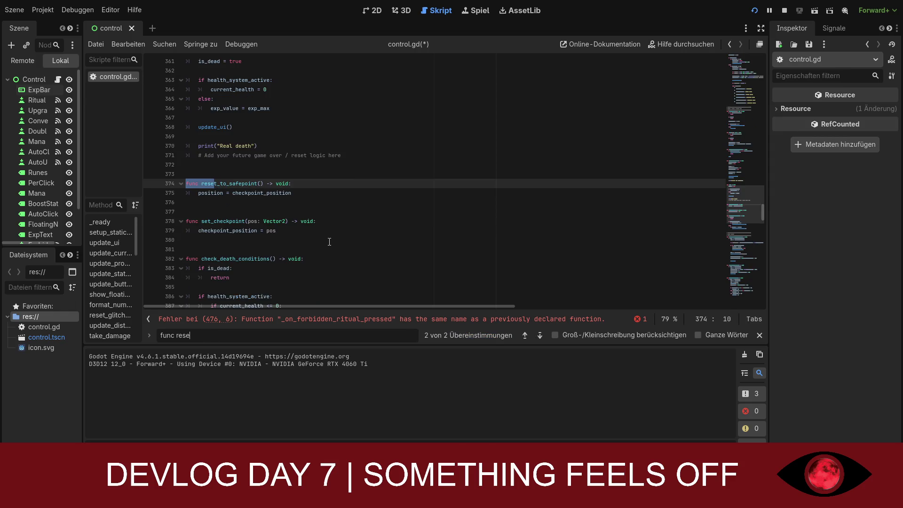
key(BackSpace)
key(BackSpace)
key(BackSpace)
Undo recent edits to restore exp_per_click and the original _on_ritual_pressed
click(300, 249)
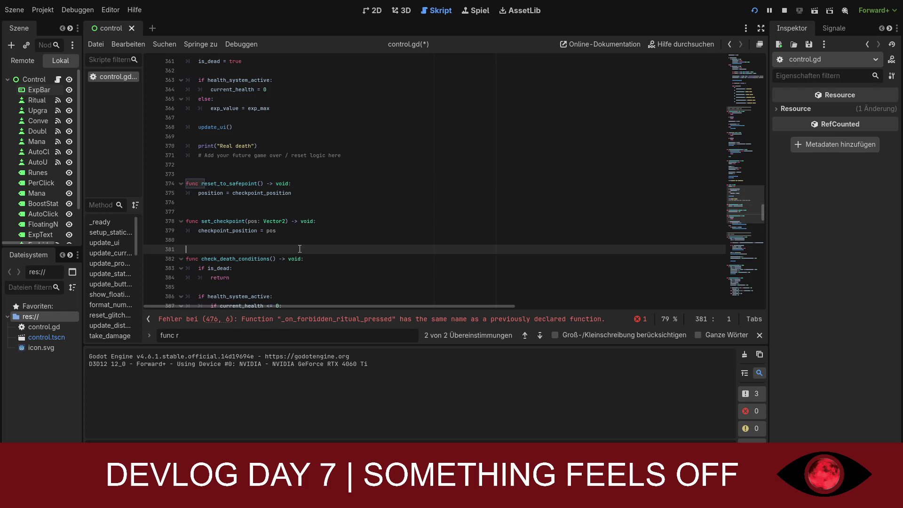
key(ctrl+z)
key(ctrl+z)
key(ctrl+z)
key(ctrl+z)
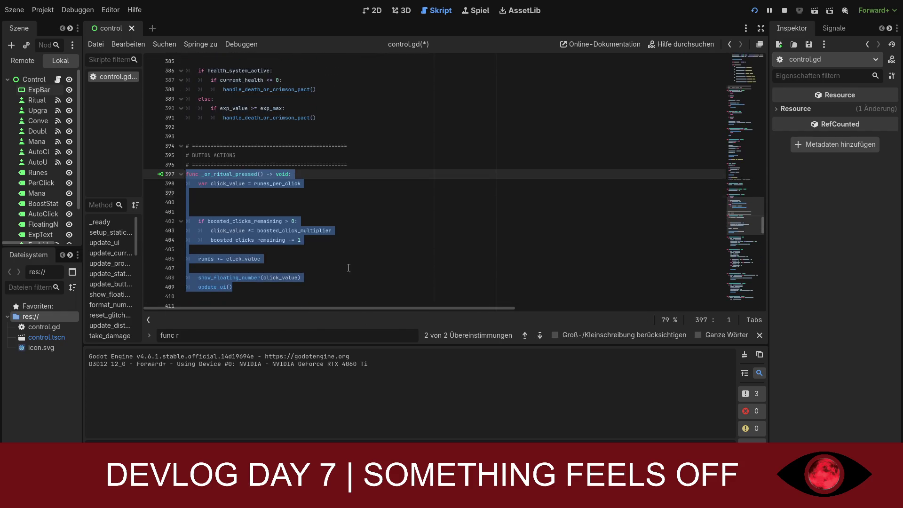
key(ctrl+z)
key(ctrl+z)
key(ctrl+z)
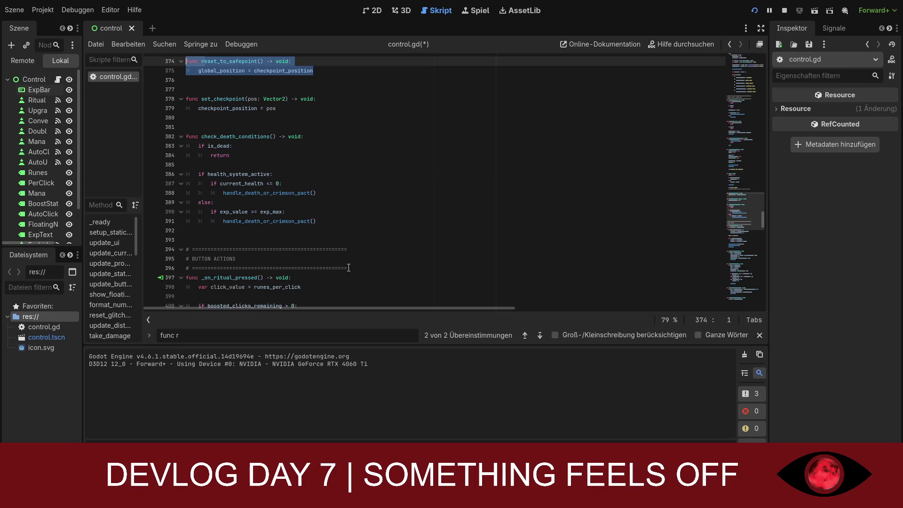
scroll(348, 267, up, 1)
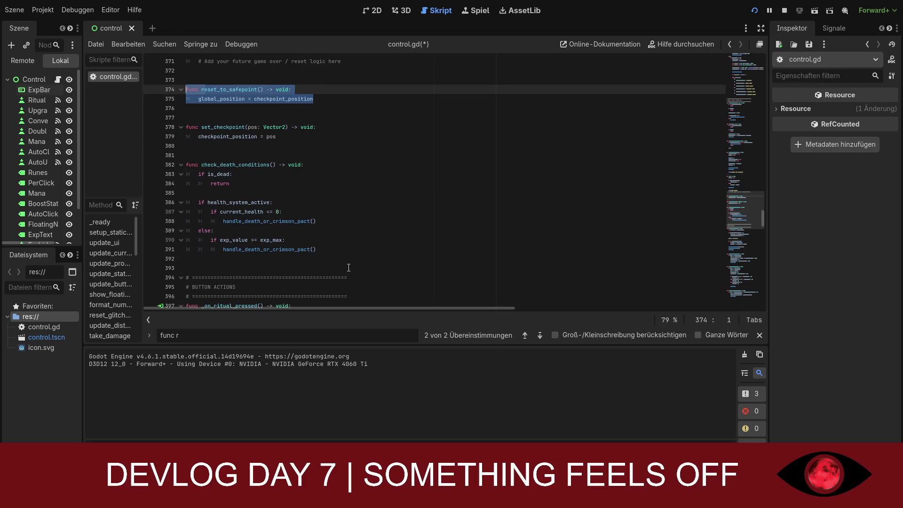
scroll(349, 267, up, 1)
Delete 'global_' on line 375 so reset_to_safepoint sets position, and save control.gd
click(223, 129)
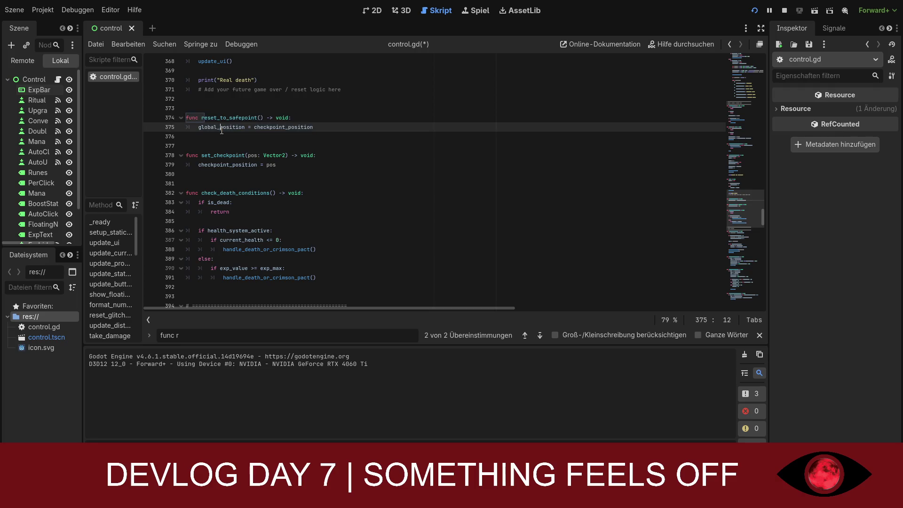
key(BackSpace)
key(BackSpace)
key(BackSpace)
click(251, 155)
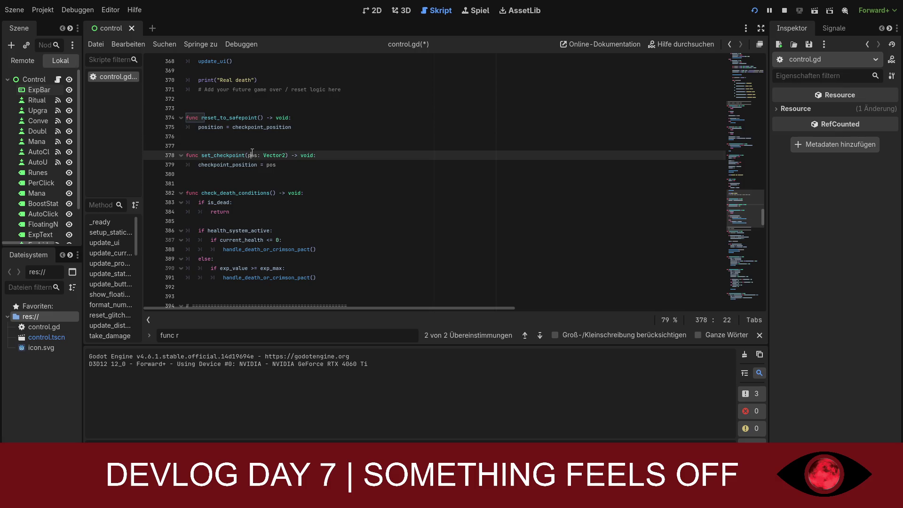
scroll(318, 175, down, 3)
key(ctrl+s)
scroll(317, 188, down, 5)
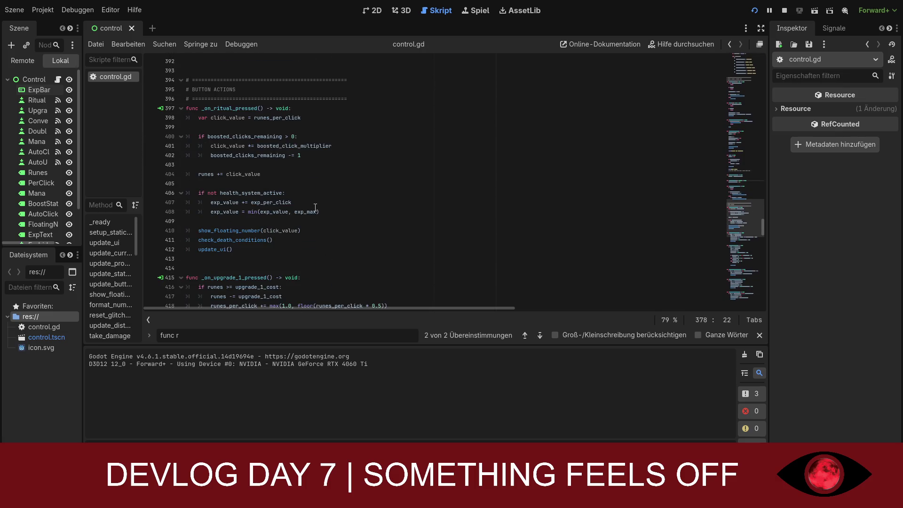
Change the search to 'func _on_forbidden' to find the forbidden ritual handler
click(234, 335)
key(BackSpace)
text(_on)
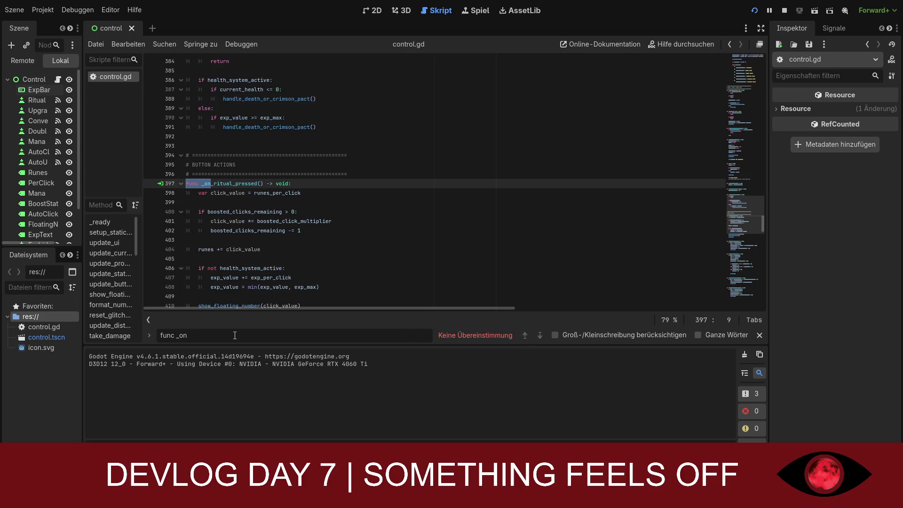
key(BackSpace)
text(_f)
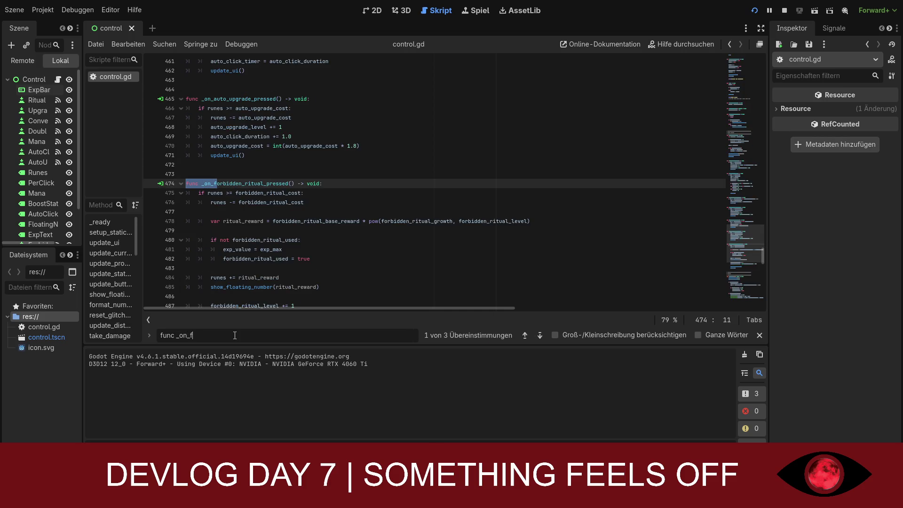
text(orbidden)
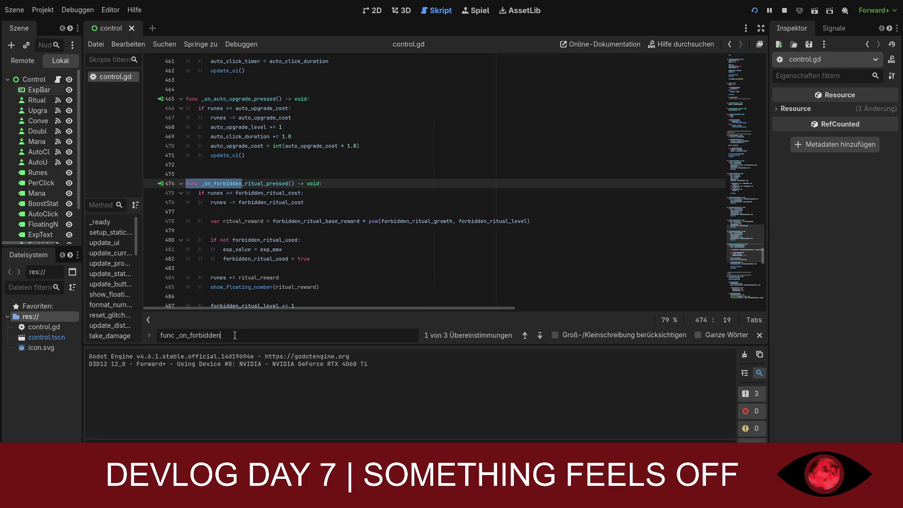
scroll(286, 260, down, 3)
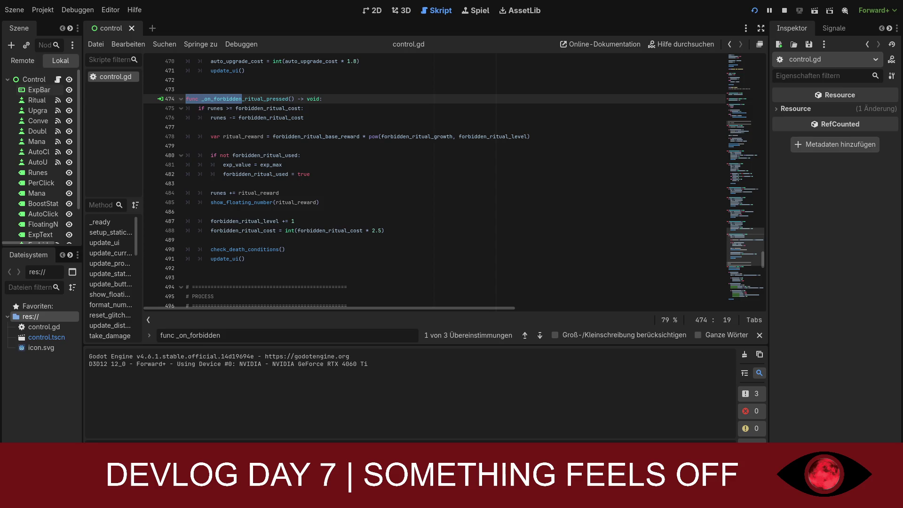
Replace _on_forbidden_ritual_pressed's body with code calling check_death_conditions() inside the first-use if block
mouse_move(245, 258)
mouse_down()
mouse_move(187, 259)
mouse_move(186, 99)
mouse_up()
text(func _on_forbidden_ritual_pressed() -> void: 	if runes >= forbidden_ritual_cost: 		runes -= forbidden_ritual_cost  		var ritual_reward = forbidden_ritual_base_reward * pow(forbidden_ritual_growth, forbidden_ritual_level)  		if not forbidden_ritual_used: 			exp_value = exp_max 			forbidden_ritual_used = true 			check_death_conditions()  		runes += ritual_reward 		show_floating_number(ritual_reward)  		forbidden_ritual_level += 1 		forbidden_ritual_cost = int(forbidden_ritual_cost * 2.5)  		update_ui())
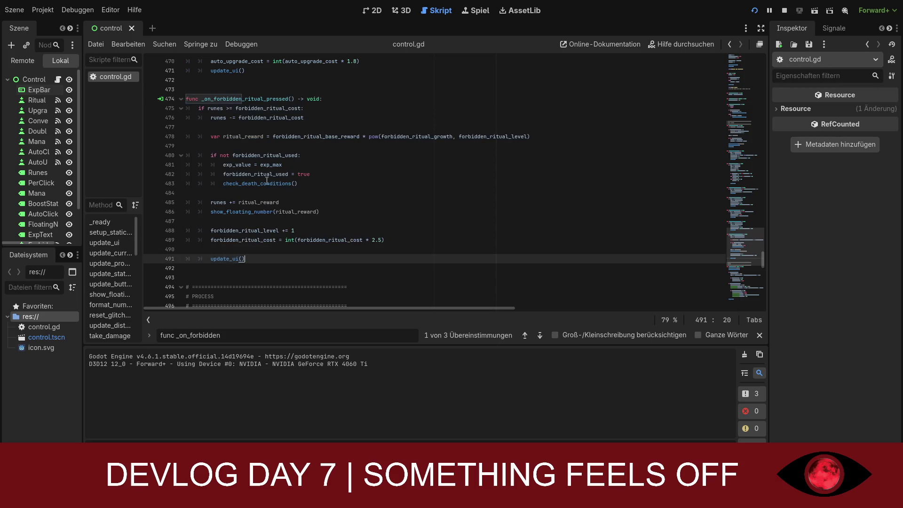
click(366, 278)
scroll(368, 278, down, 2)
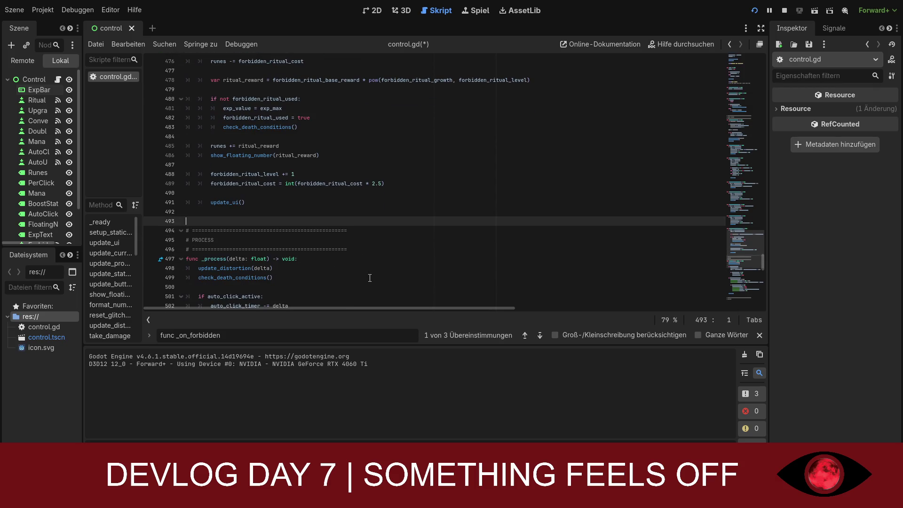
scroll(461, 252, down, 1)
scroll(475, 252, down, 12)
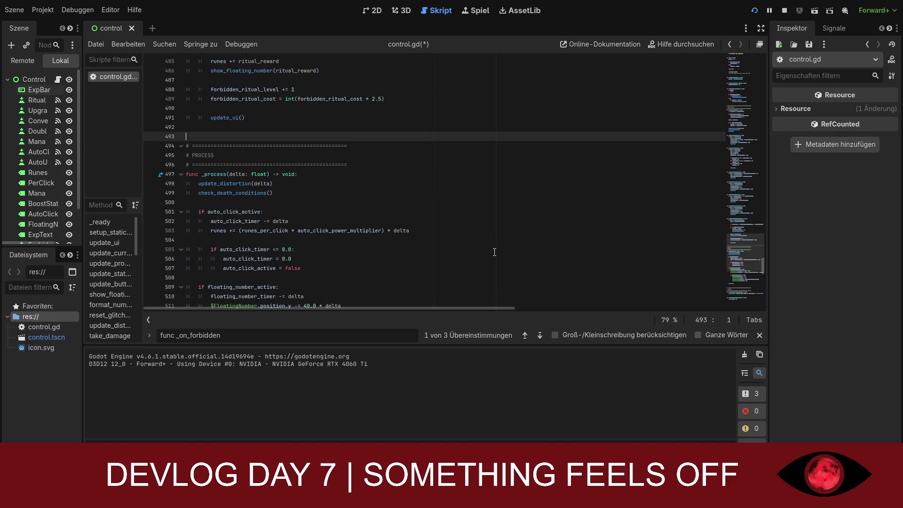
scroll(495, 253, down, 15)
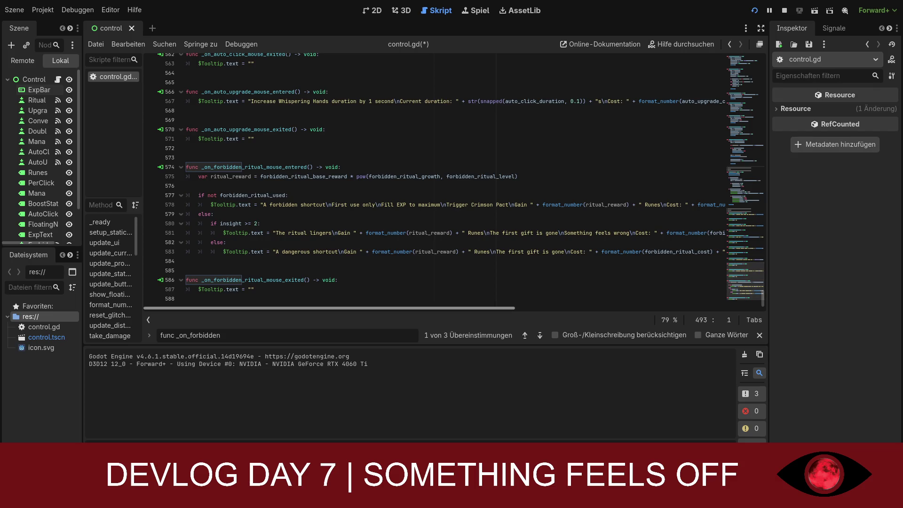
key(ctrl+f)
Delete the exp_per_click declaration at line 47, save, and jump to the resulting line 406 parse error
text(v)
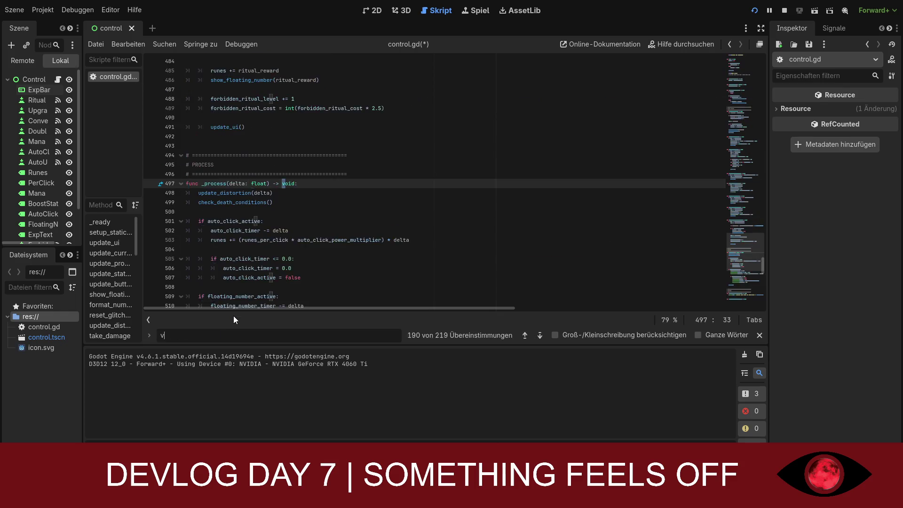
text(ar exp)
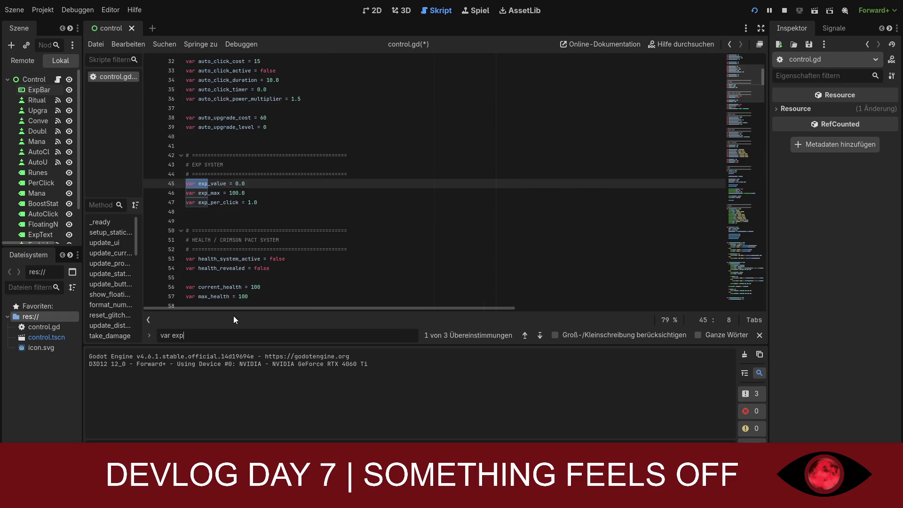
drag(258, 202, 186, 202)
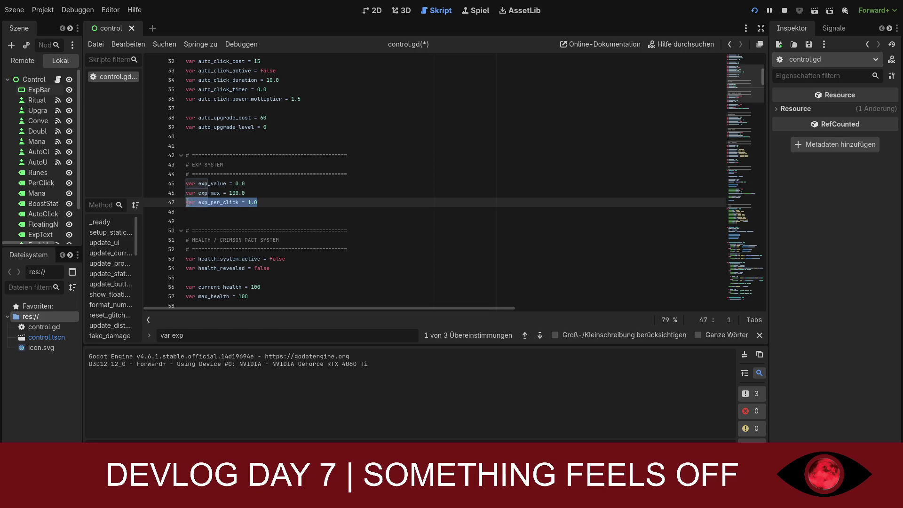
key(BackSpace)
key(BackSpace)
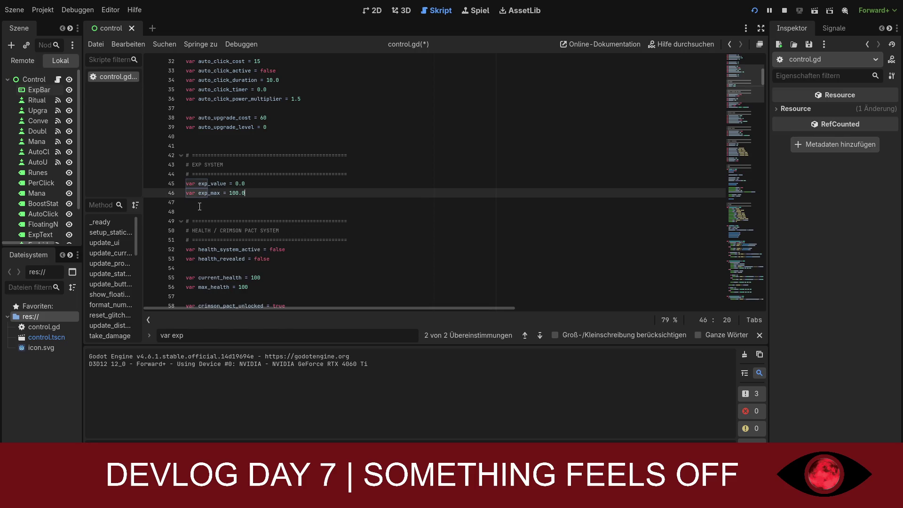
key(ctrl+s)
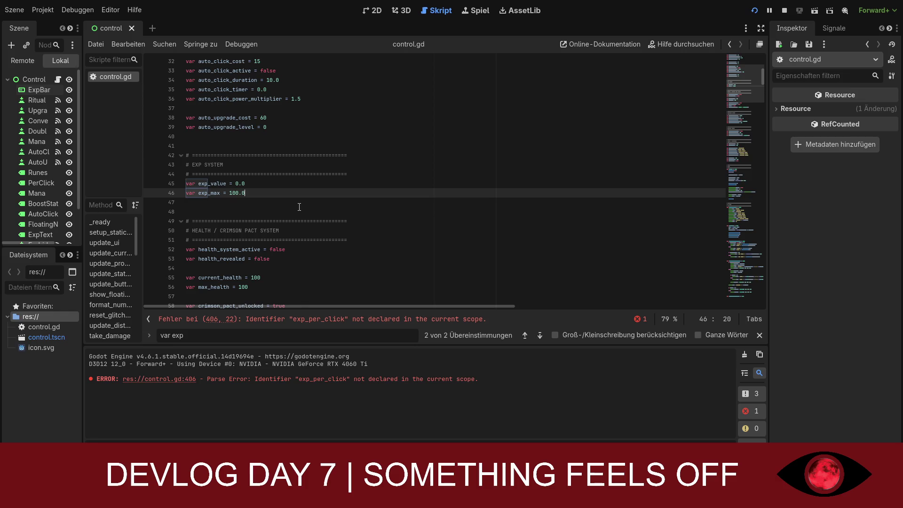
click(373, 322)
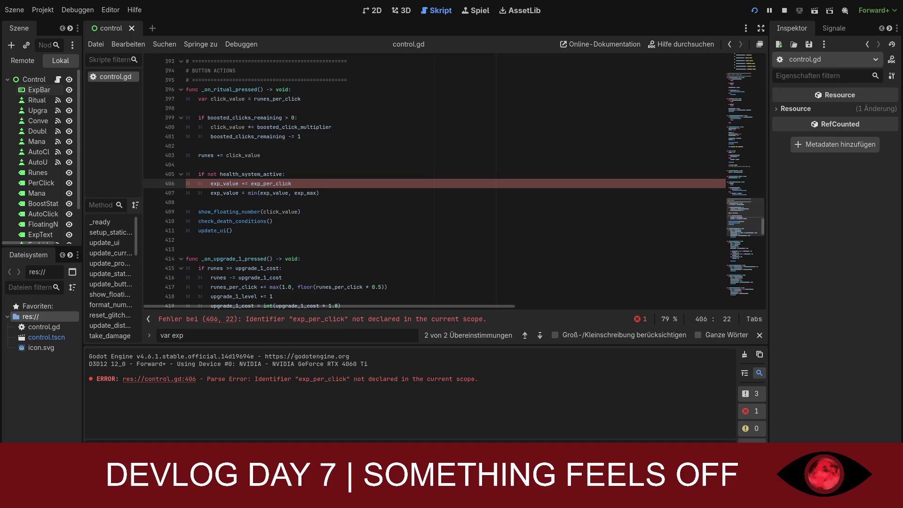
drag(293, 184, 183, 184)
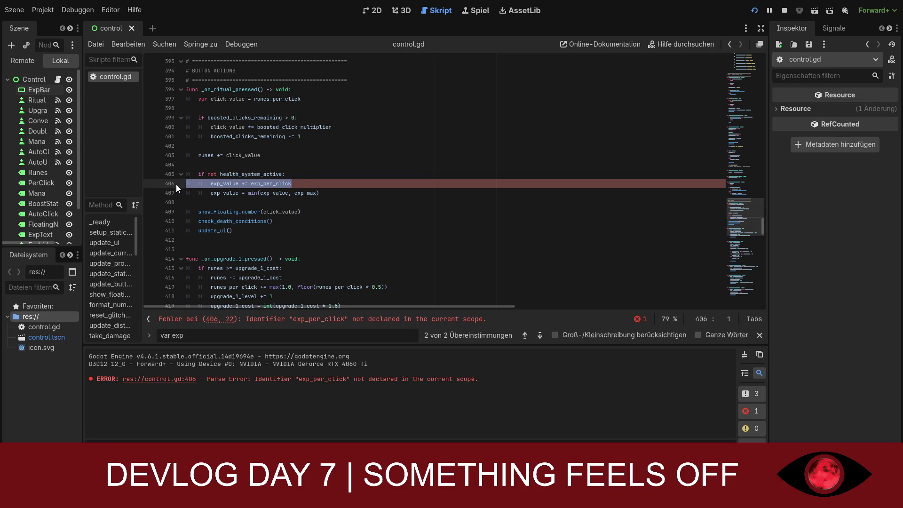
Delete line 406, undo that deletion, and save control.gd
key(BackSpace)
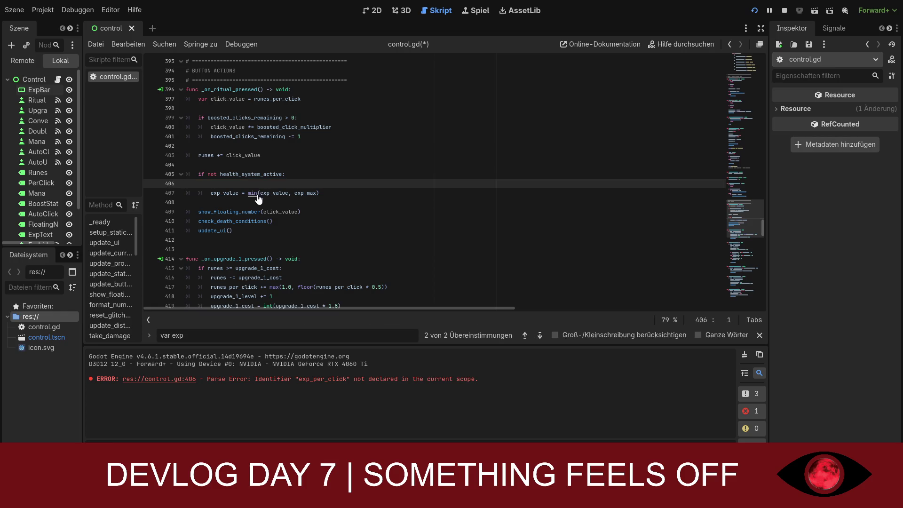
key(ctrl+z)
key(ctrl+s)
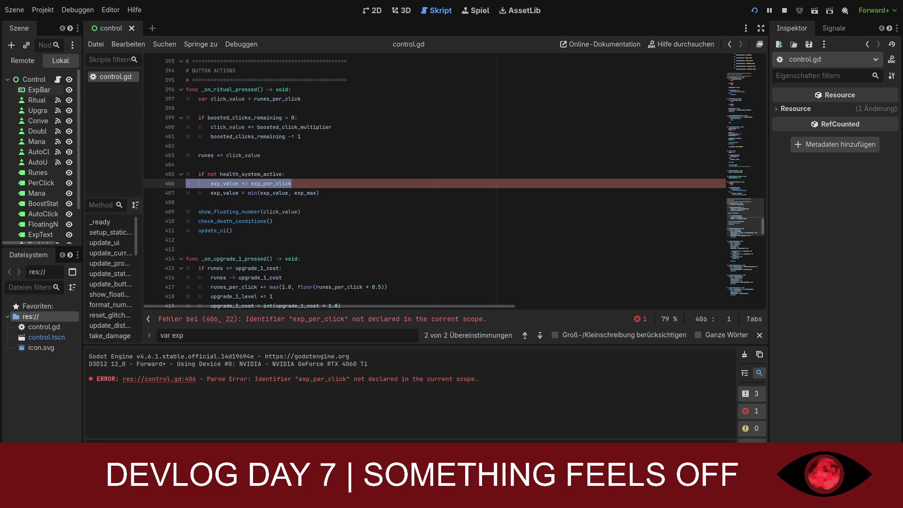
Find _on_ritual_pressed, delete its EXP-per-click lines 405–407, tidy the blank lines, and save
drag(165, 336, 312, 336)
key(BackSpace)
key(BackSpace)
key(BackSpace)
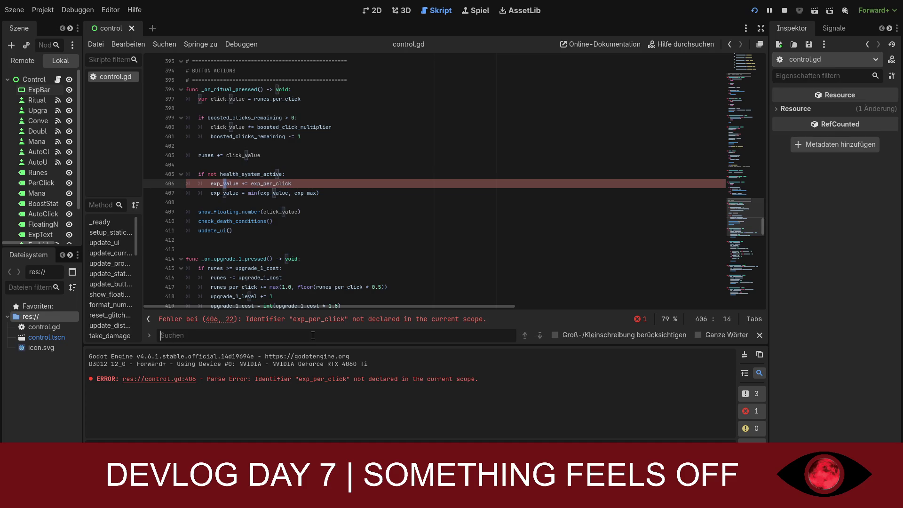
text(func _on)
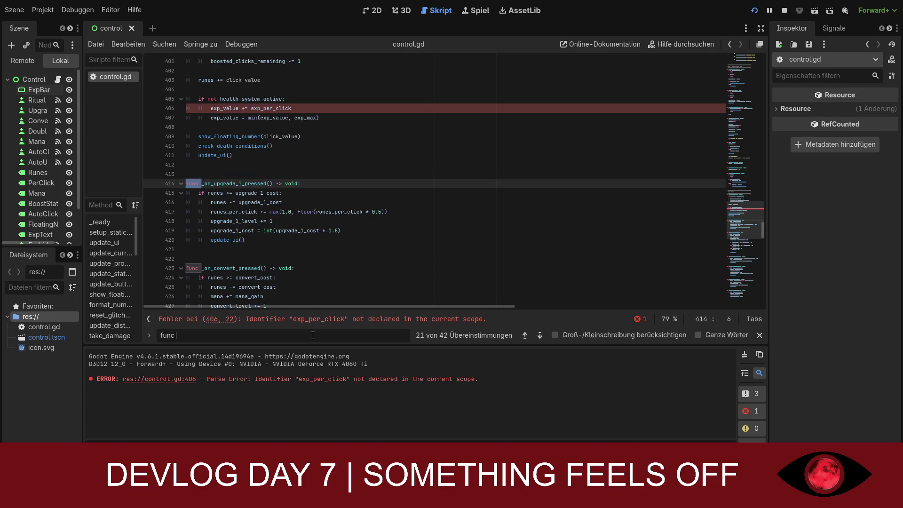
text(_ritua)
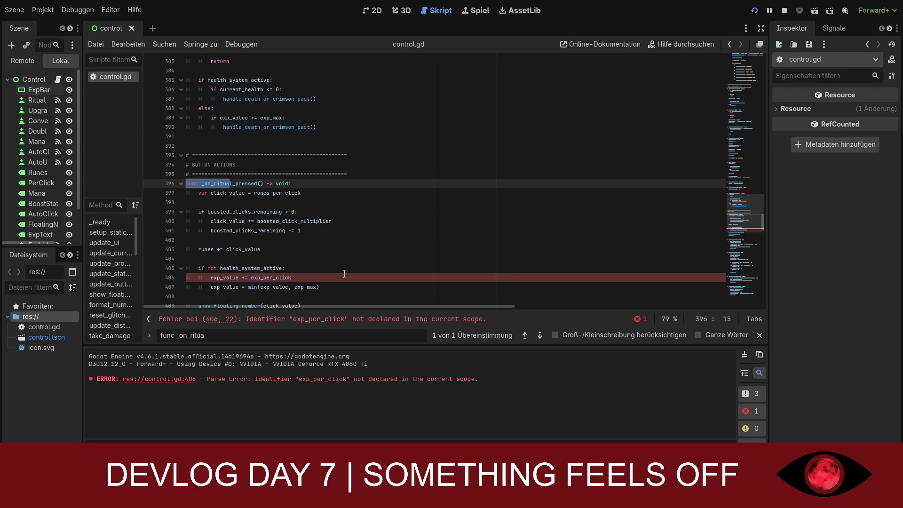
scroll(344, 273, down, 1)
drag(321, 259, 196, 235)
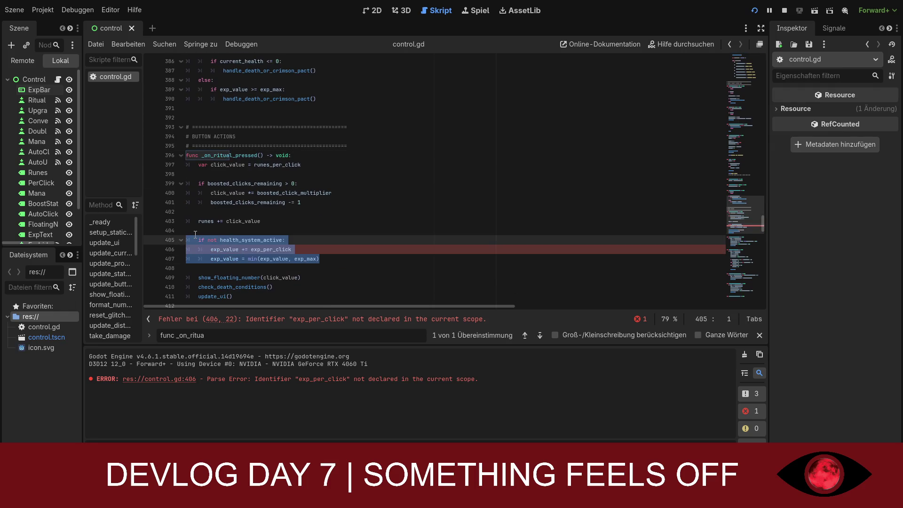
key(BackSpace)
key(BackSpace)
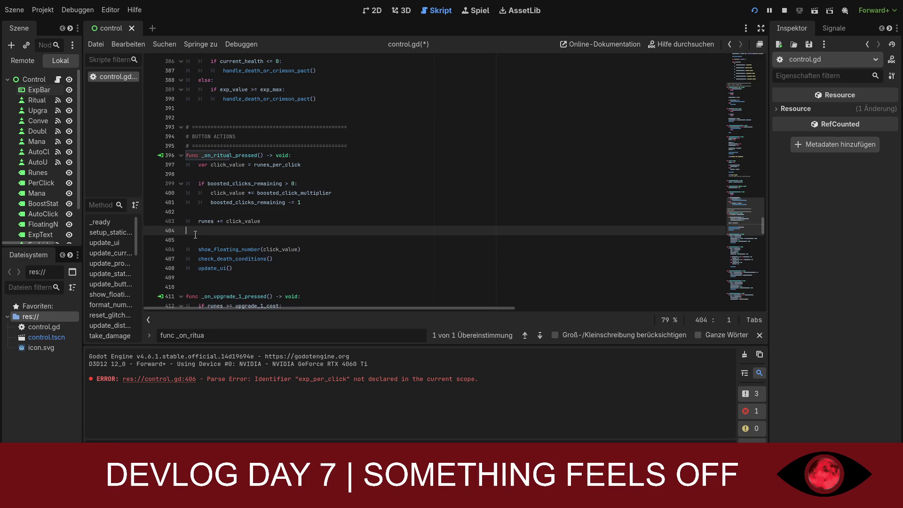
key(Delete)
key(Delete)
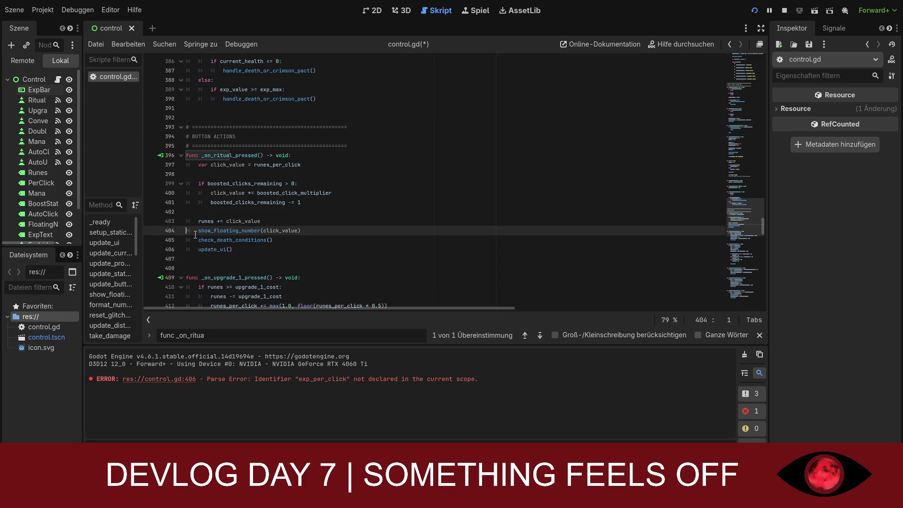
key(ctrl+shift+Return)
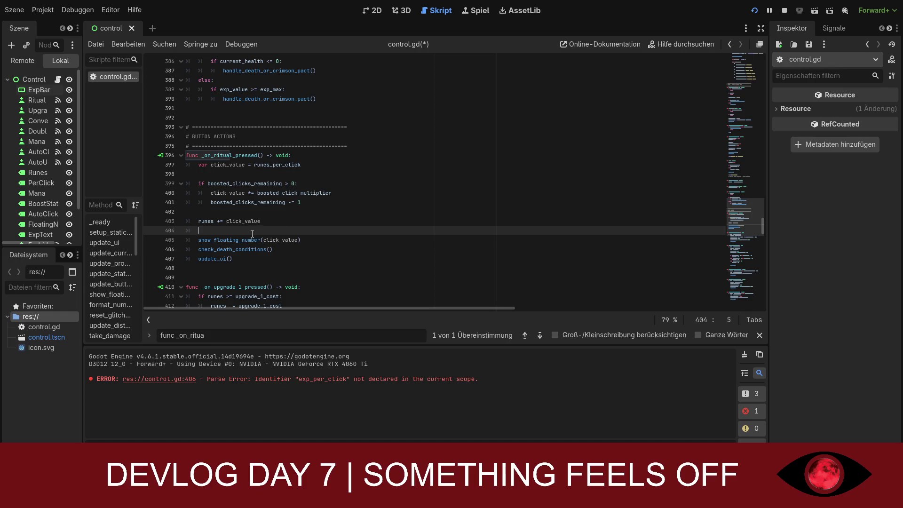
click(270, 223)
key(ctrl+s)
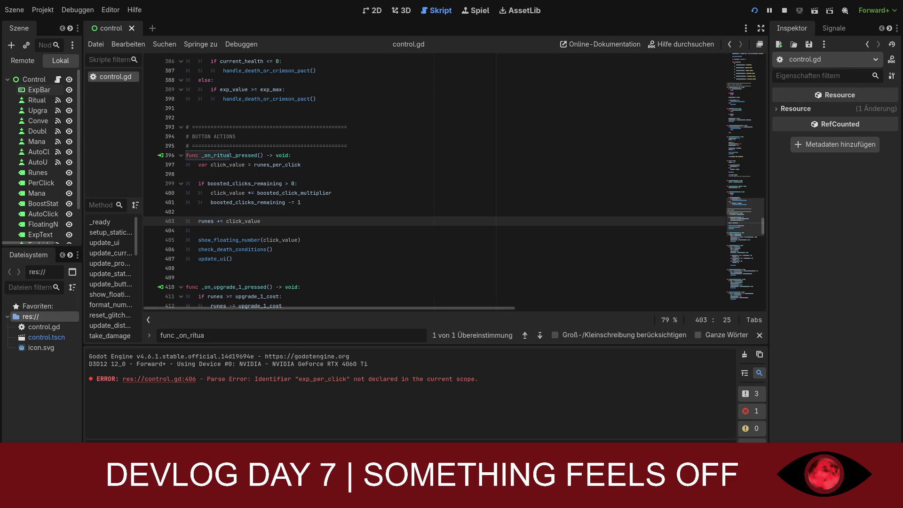
Search 'var check' to locate the checkpoint_position declaration at line 61
key(ctrl+f)
text(var check)
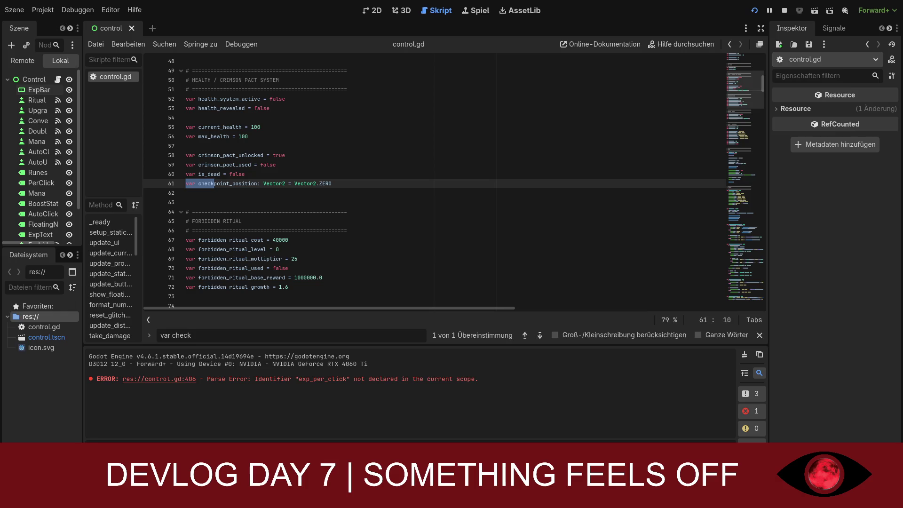
Search for 'checkpoint' and step to another checkpoint match
click(173, 335)
key(BackSpace)
key(BackSpace)
key(BackSpace)
text(point)
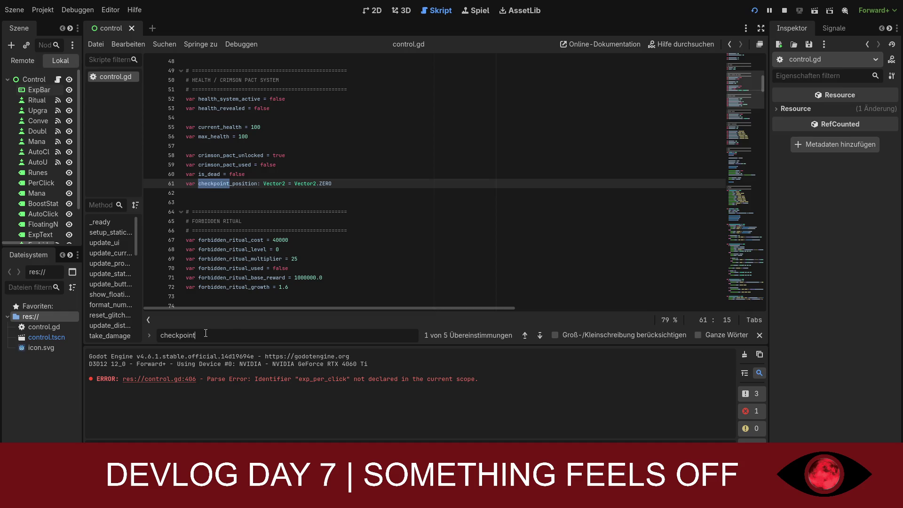
click(527, 336)
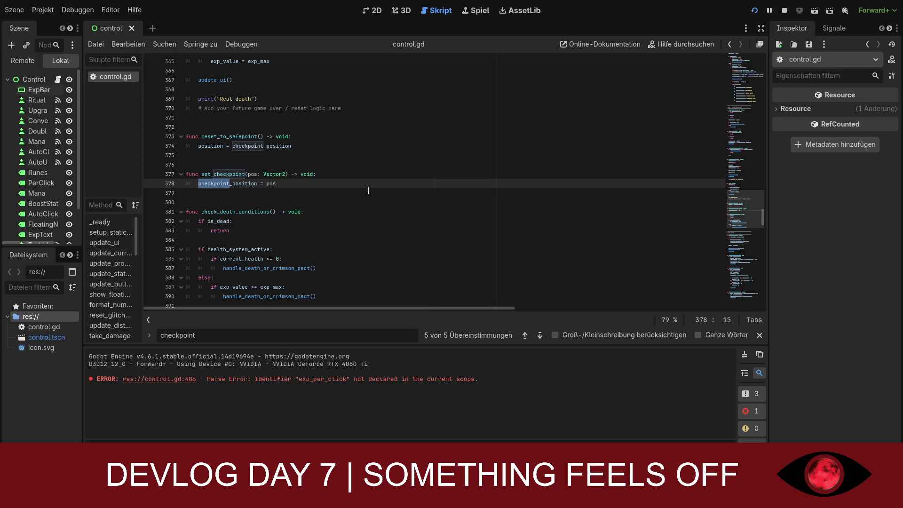
scroll(369, 191, up, 3)
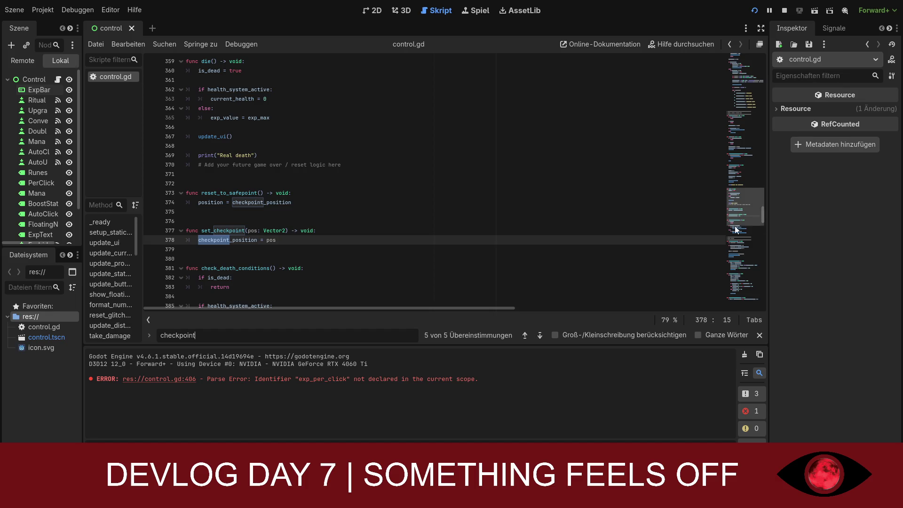
Search 'func _ready', then 'func trigger' to review trigger_crimson_pact at line 342
key(ctrl+f)
text(fu)
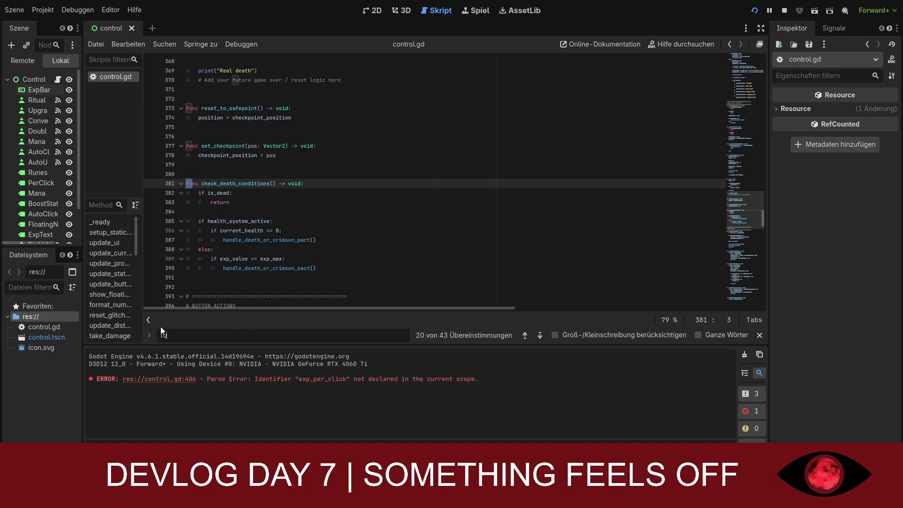
text(nc _ready)
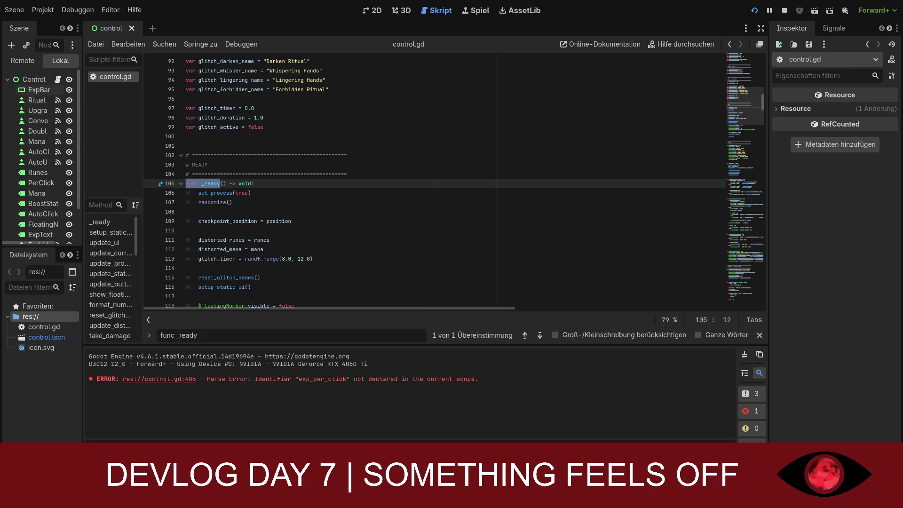
click(193, 335)
text(func)
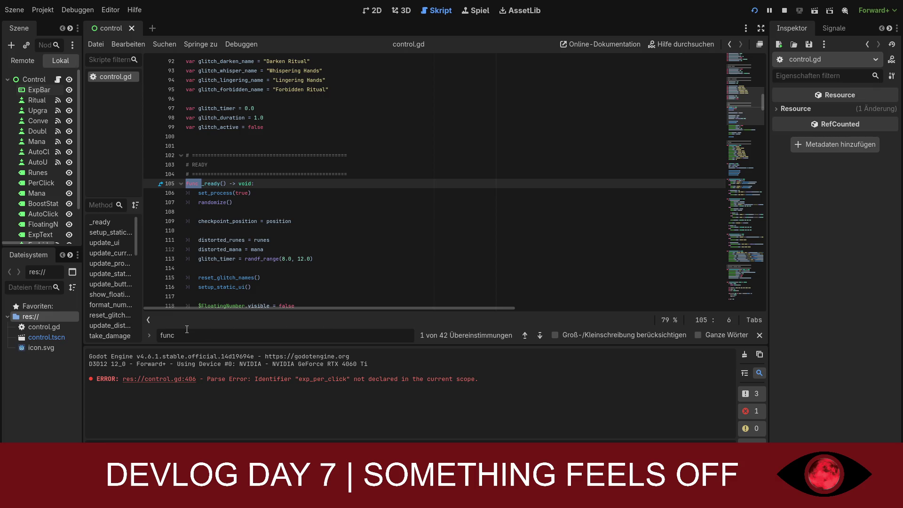
text(trigger)
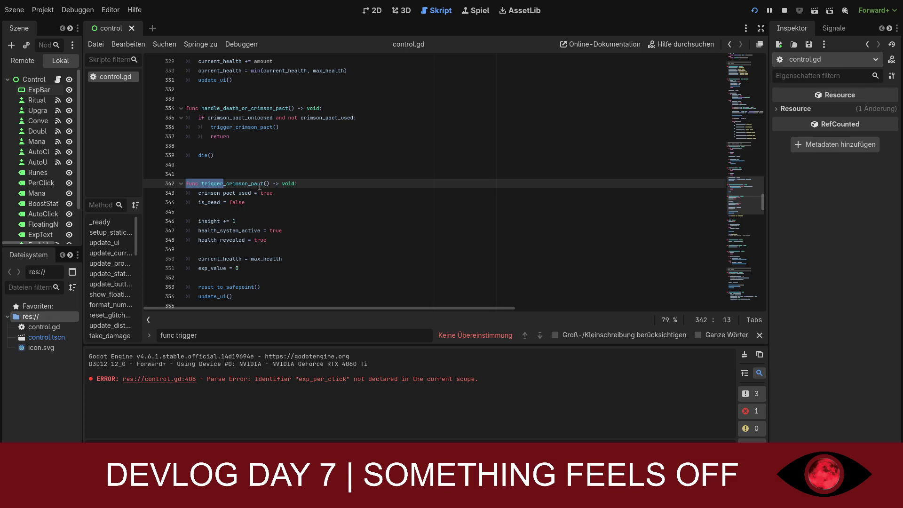
scroll(263, 257, down, 1)
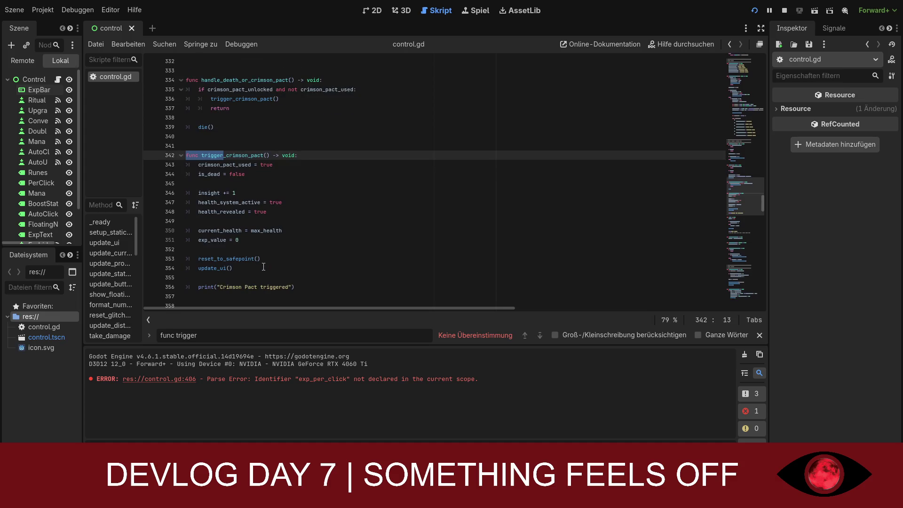
scroll(269, 266, down, 1)
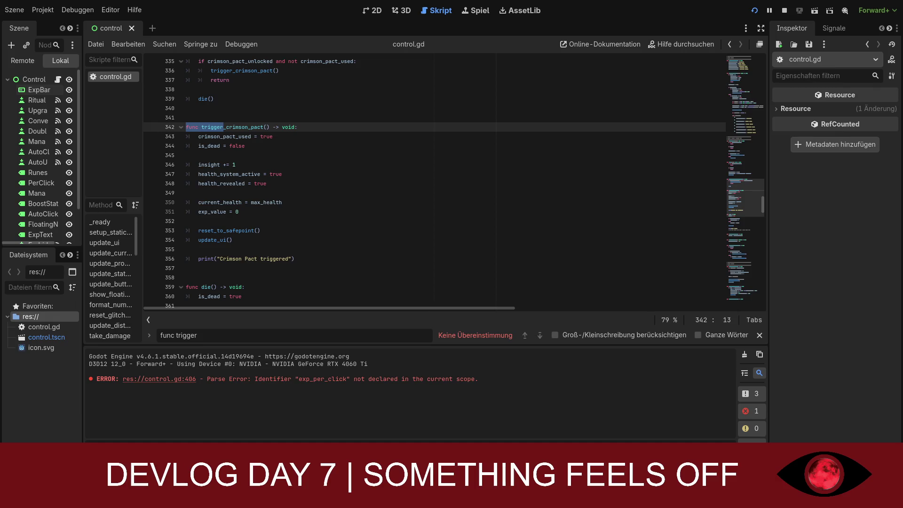
triple_click(226, 334)
text(di)
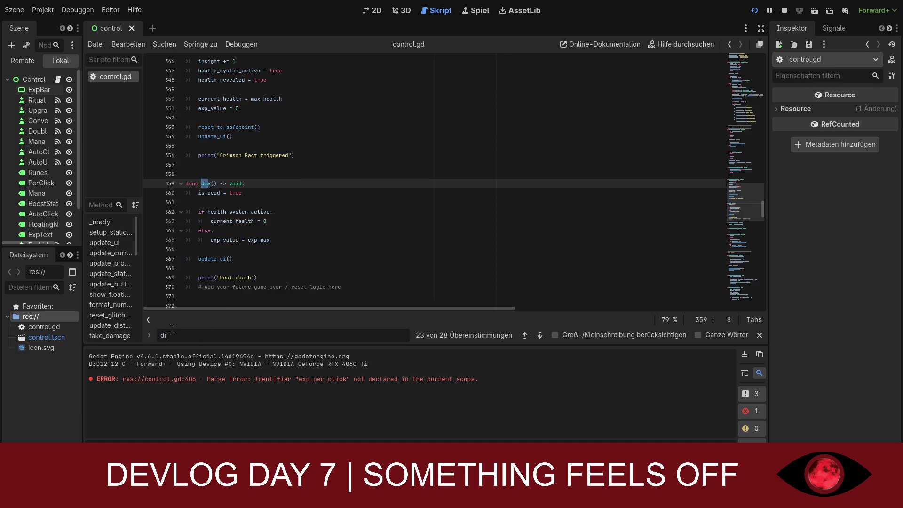
text(e)
click(283, 230)
click(282, 221)
click(282, 250)
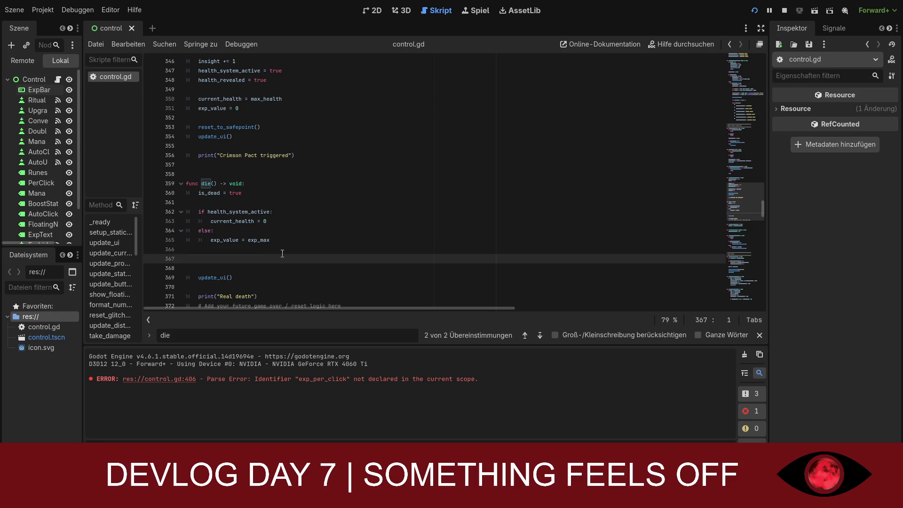
text(func reset_to_safepoint() -> void: 	position = checkpoint_position)
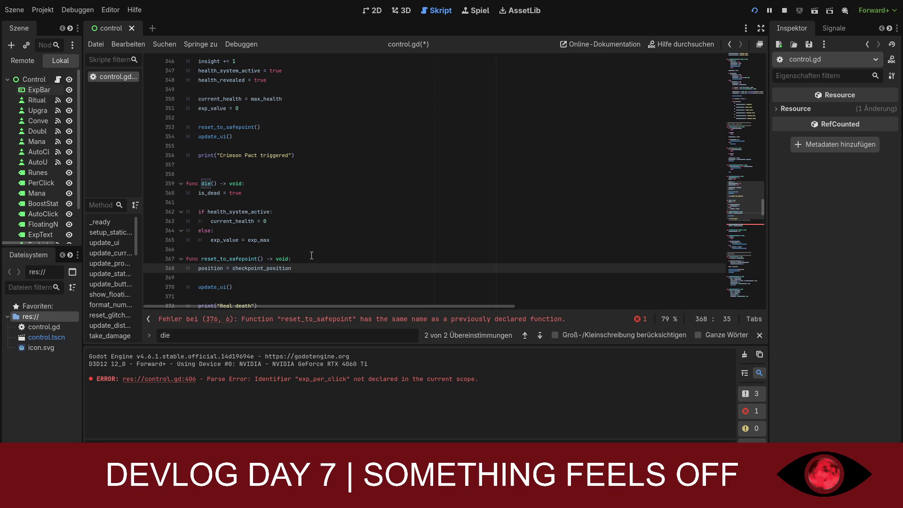
scroll(311, 255, down, 3)
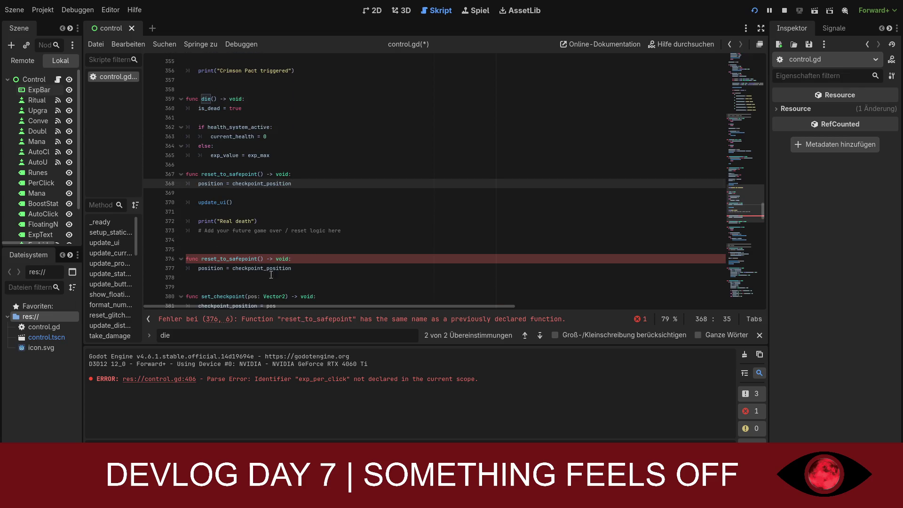
drag(291, 183, 175, 174)
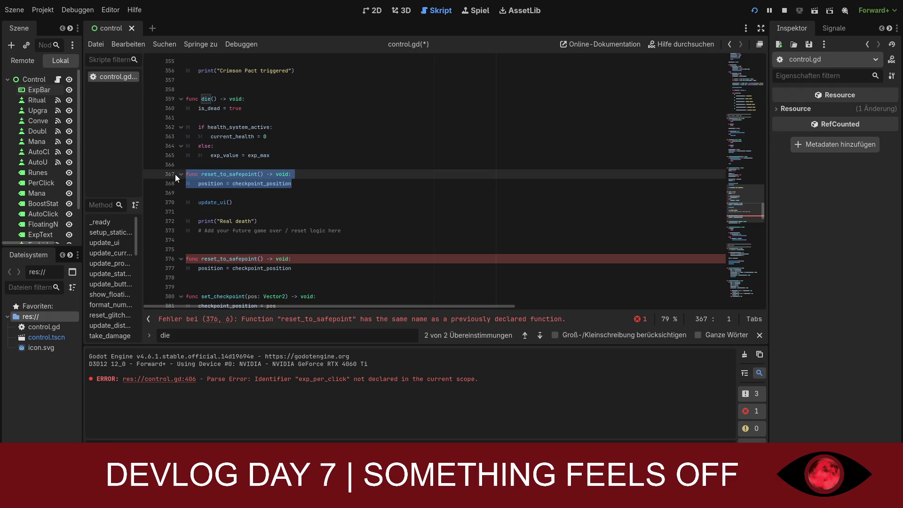
key(BackSpace)
key(BackSpace)
key(BackSpace)
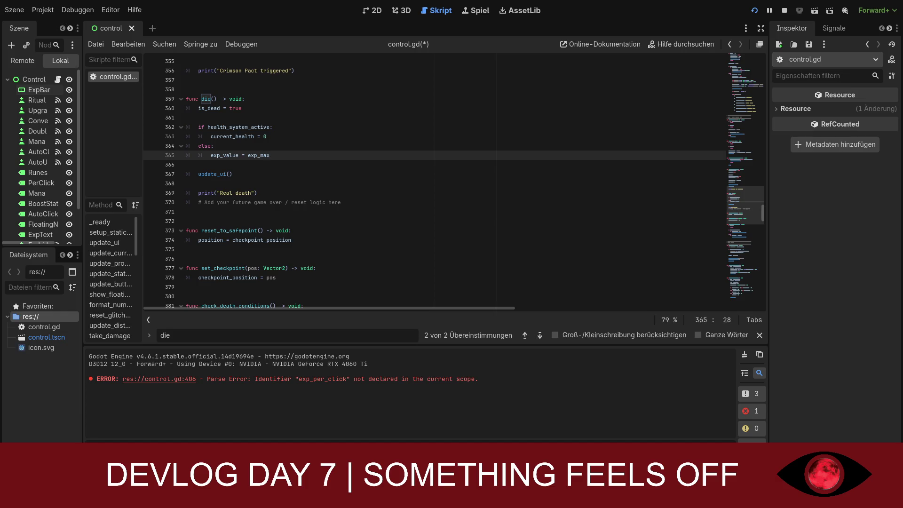
click(311, 339)
Search 'checkpoint_position' and step through its matches at lines 61 and 109
key(BackSpace)
key(BackSpace)
key(BackSpace)
text(checkpoint)
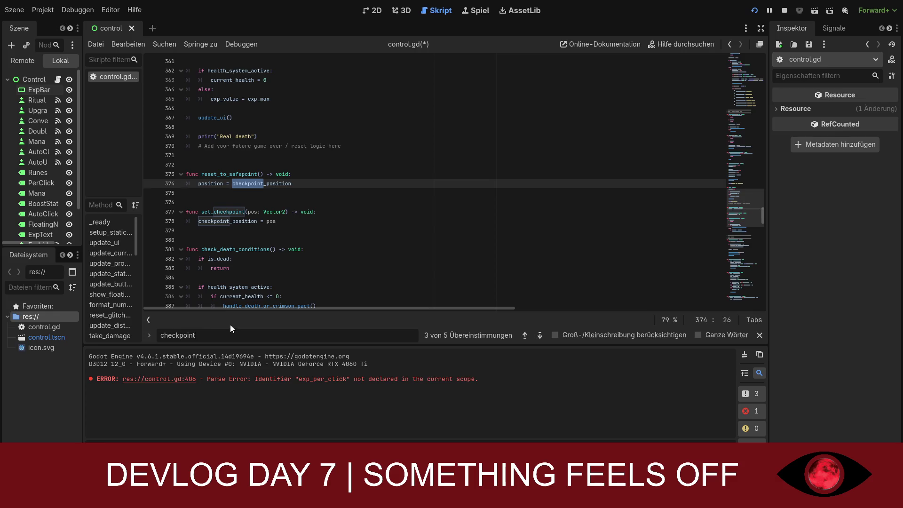
text(_pos)
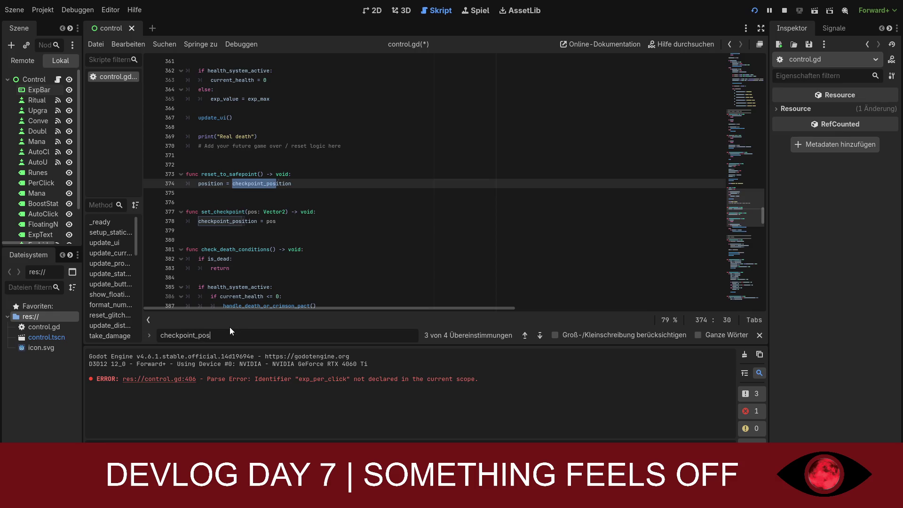
text(ition)
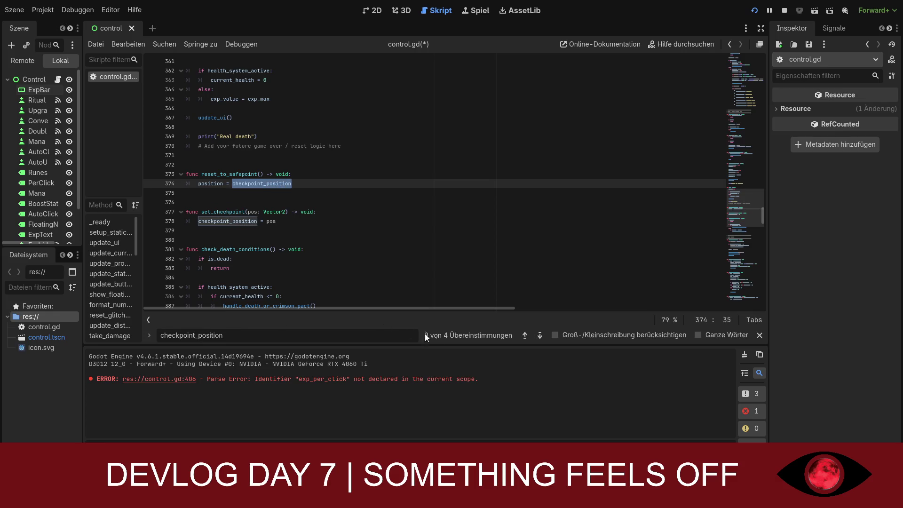
click(521, 339)
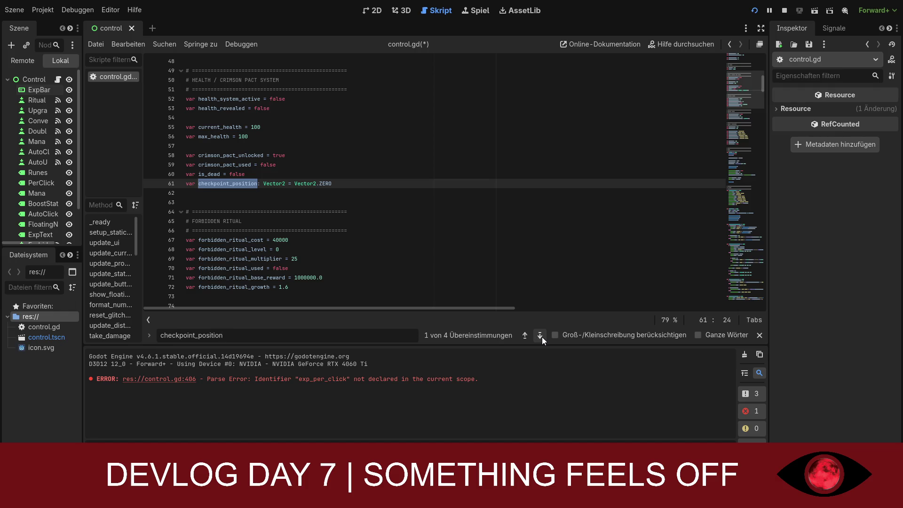
click(541, 336)
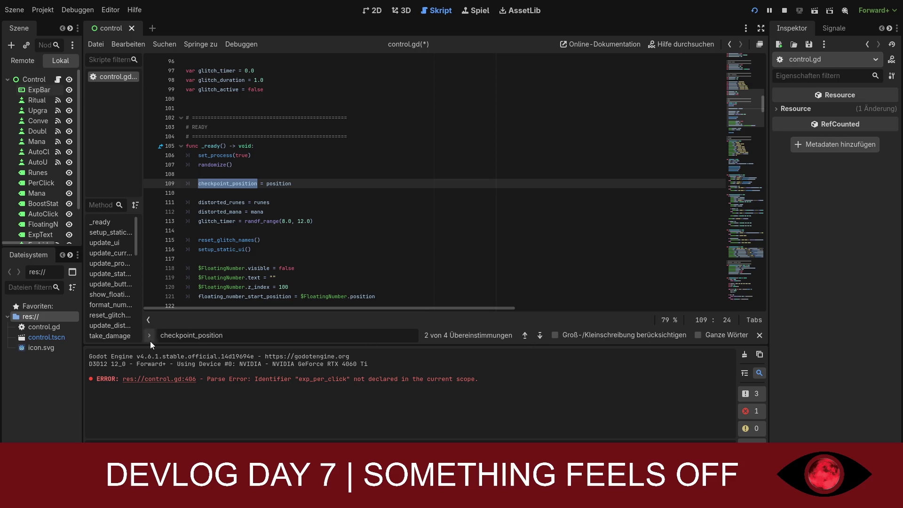
double_click(291, 335)
Search 'reset_to_safepoint', jump to its definition at line 373, and save control.gd
text(rese)
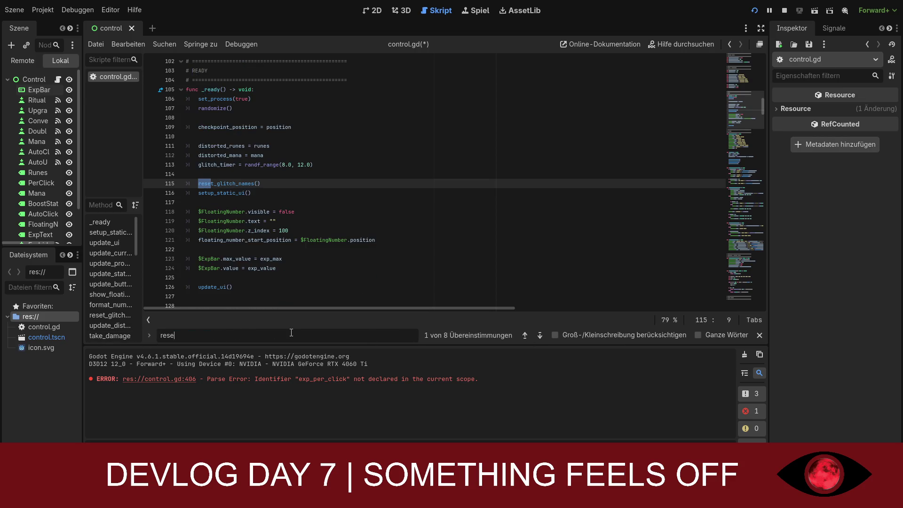
text(t_t)
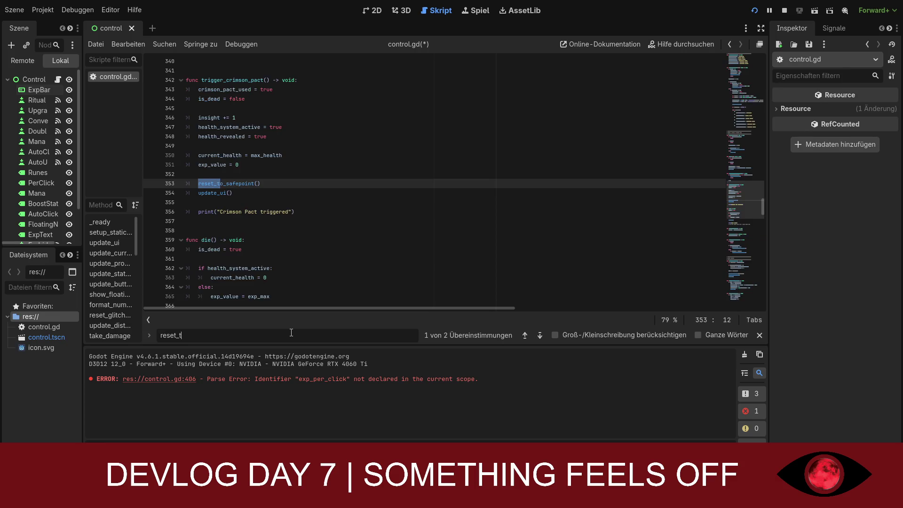
text(o_safe)
text(point)
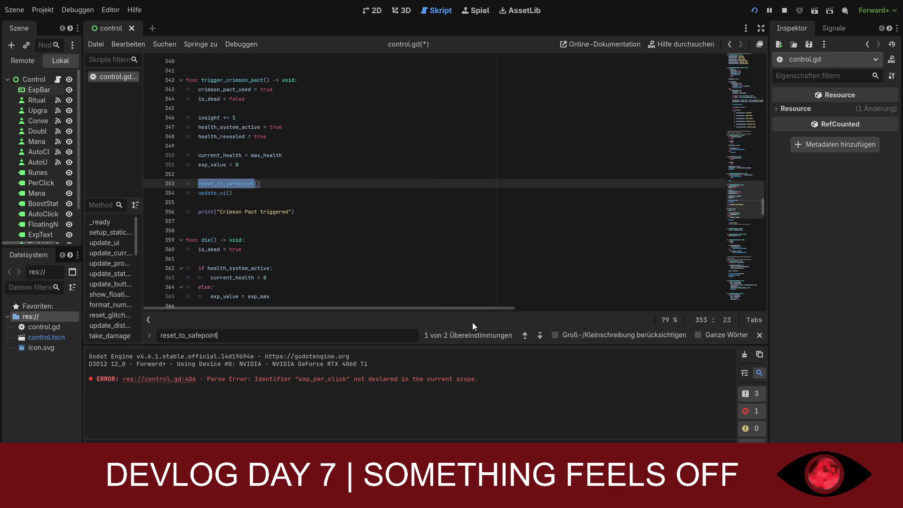
click(523, 337)
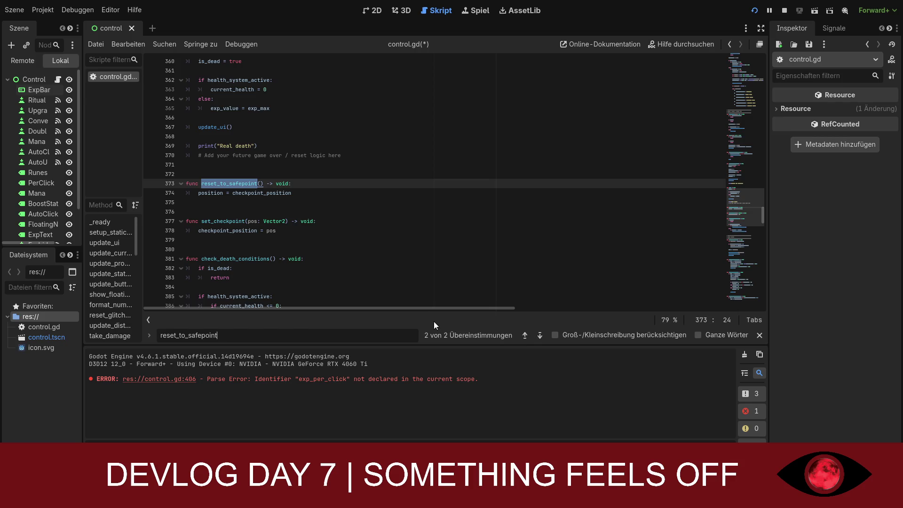
key(ctrl+s)
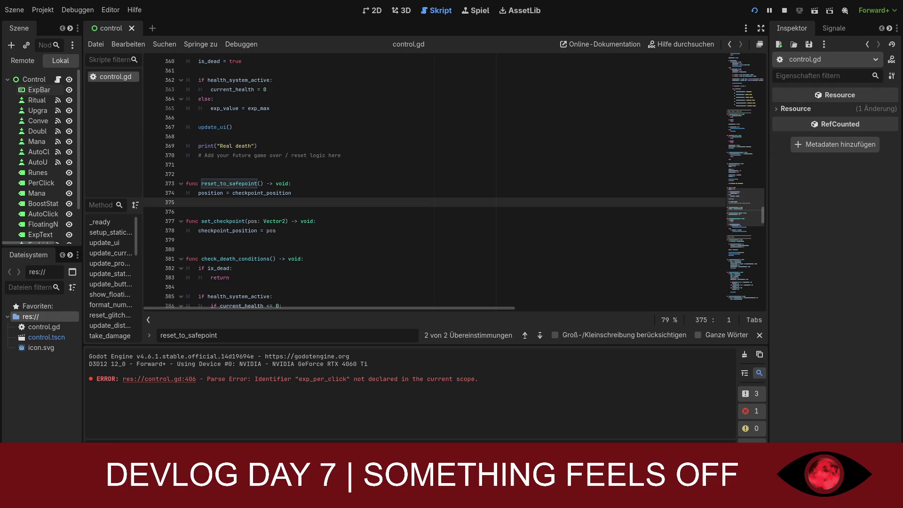
Scroll to the top of control.gd and set insight's starting value on line 11 to 2
click(745, 71)
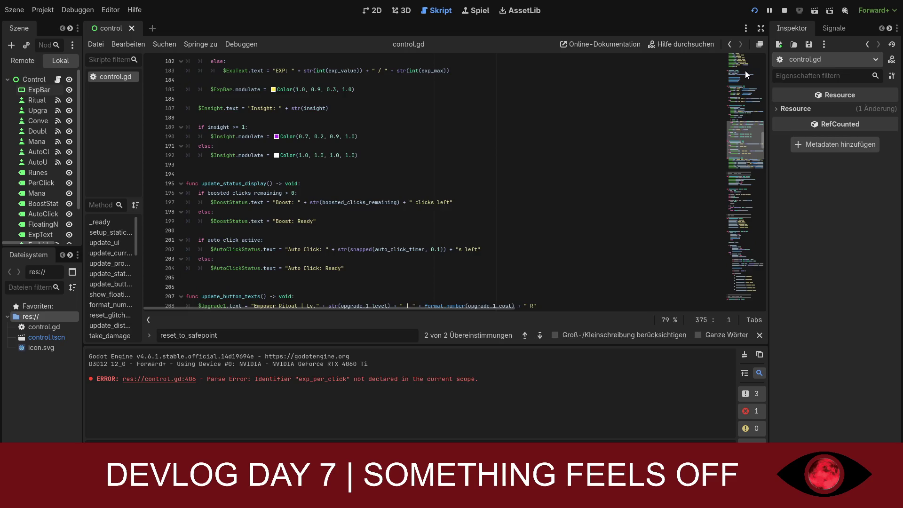
scroll(745, 71, up, 20)
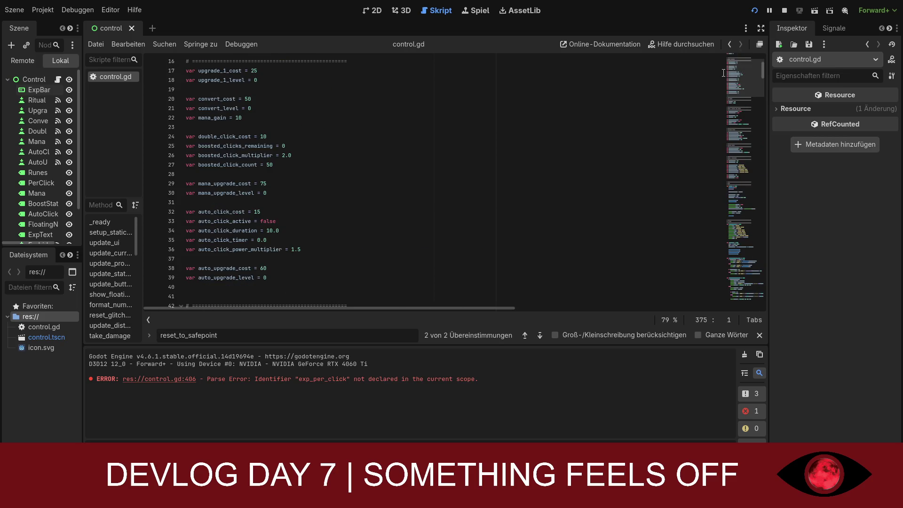
drag(724, 73, 720, 61)
scroll(338, 231, up, 5)
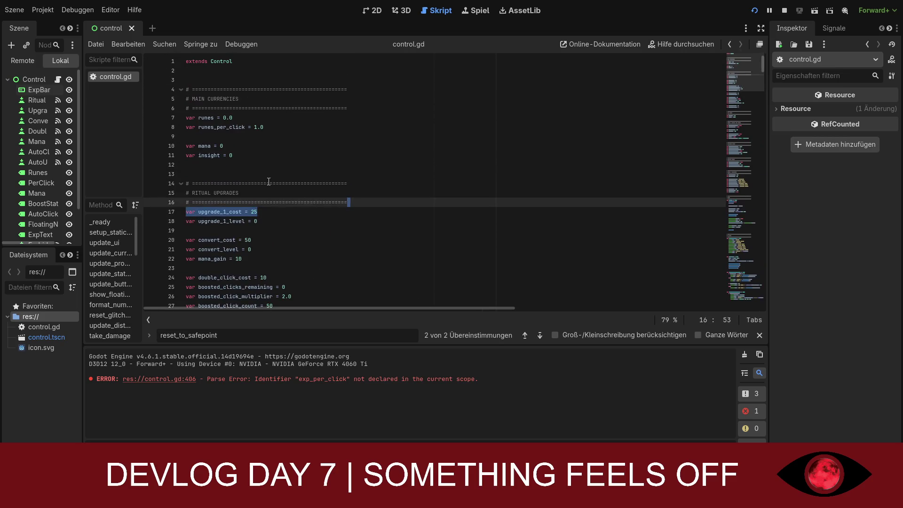
click(233, 155)
key(BackSpace)
text(1)
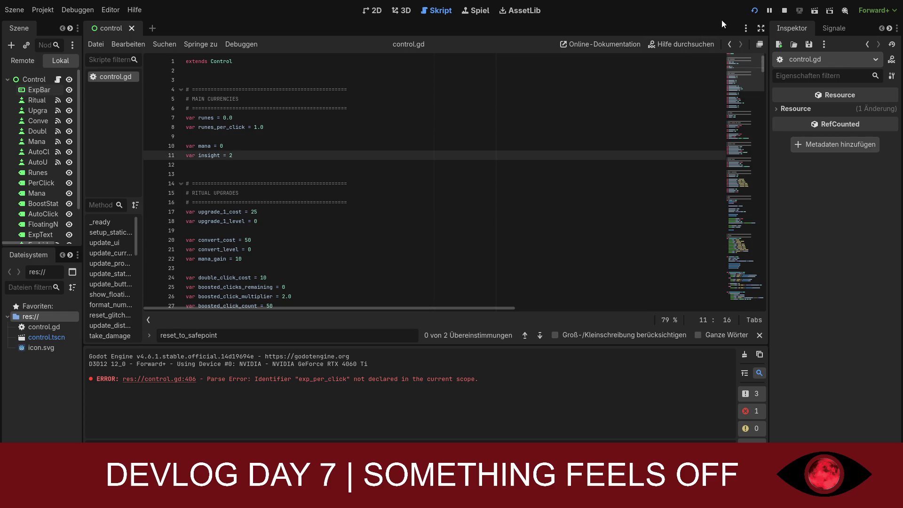
key(ctrl+a)
click(226, 146)
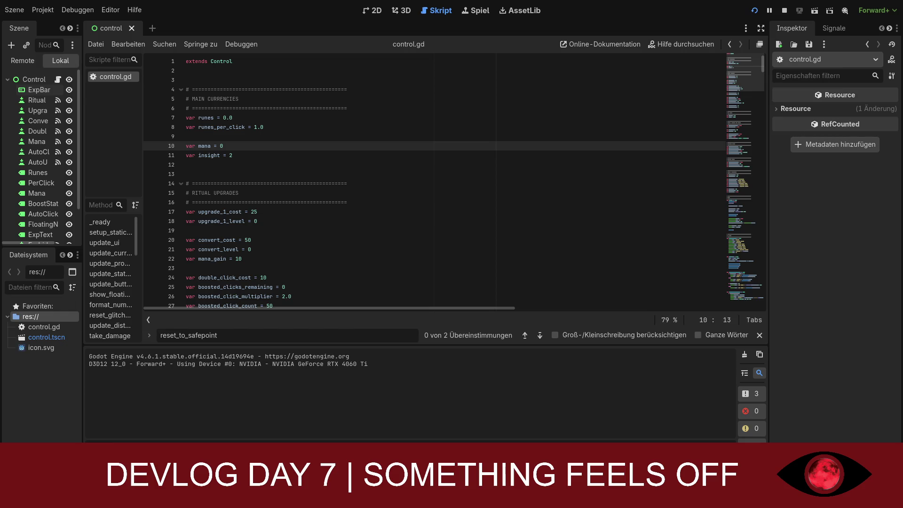
Switch to the 2D scene, select the ForbiddenRitual node, and perform rituals in the running game
click(372, 10)
scroll(49, 138, down, 3)
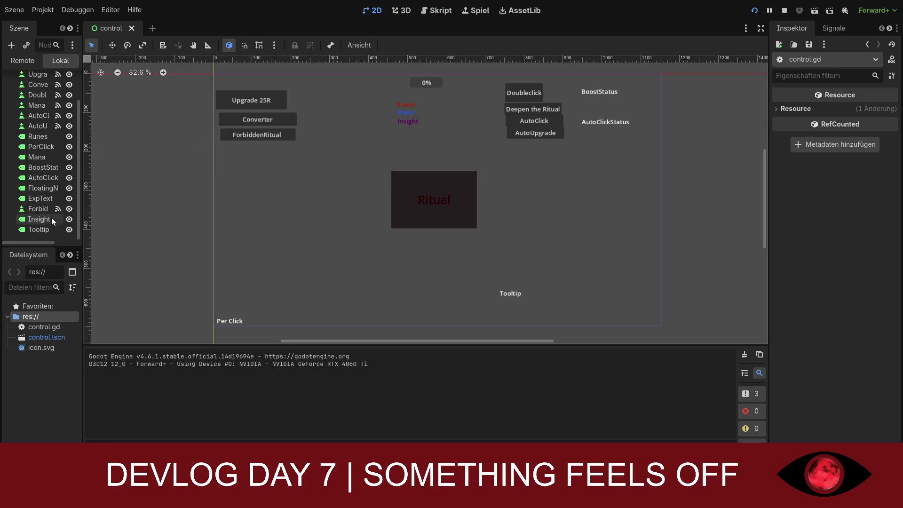
click(40, 219)
click(43, 208)
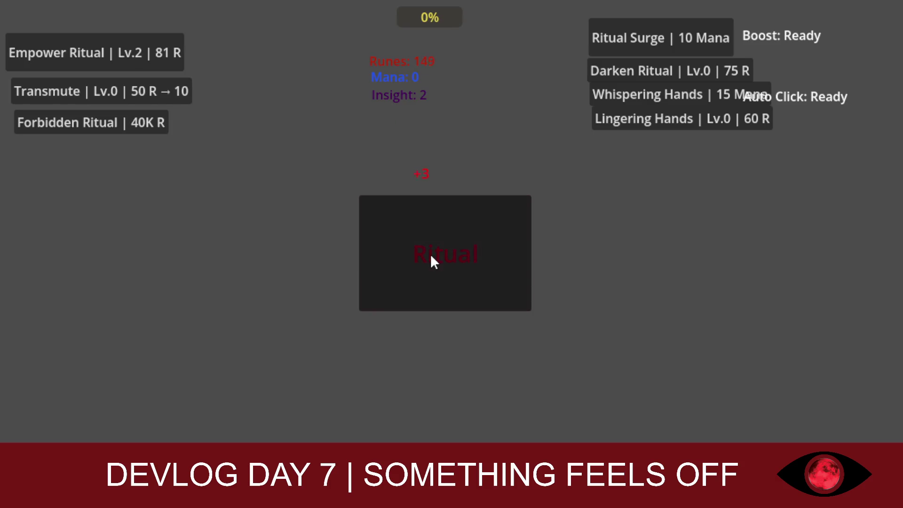
click(429, 253)
Buy Empower Ritual levels up to Lv.9, performing rituals for runes in between
click(133, 49)
click(133, 50)
click(409, 228)
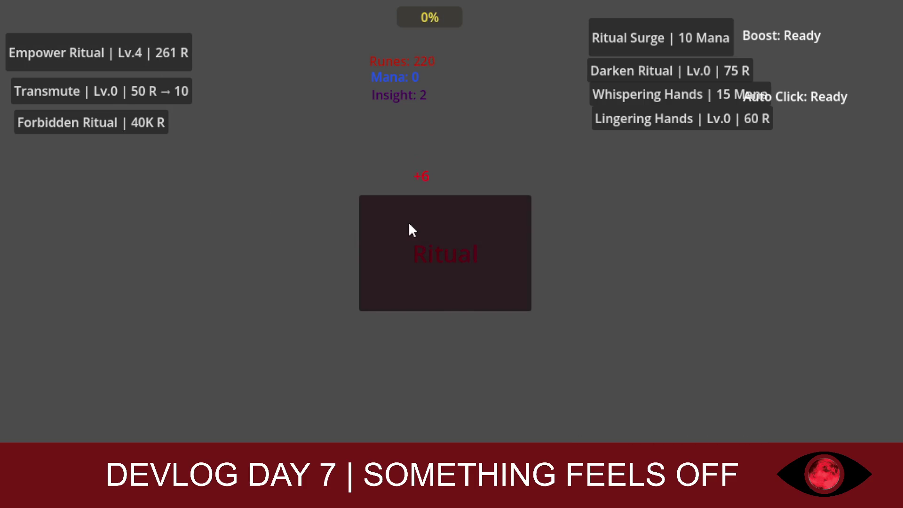
click(391, 214)
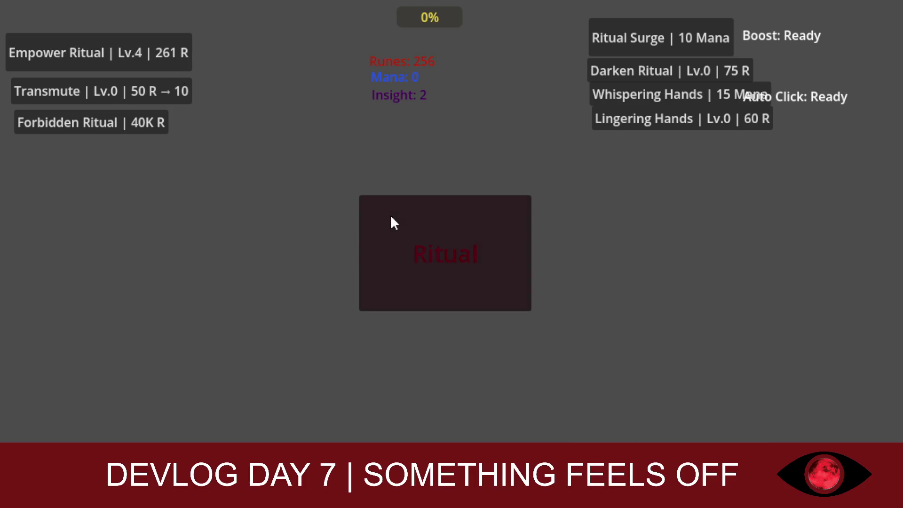
click(156, 49)
click(171, 69)
click(168, 65)
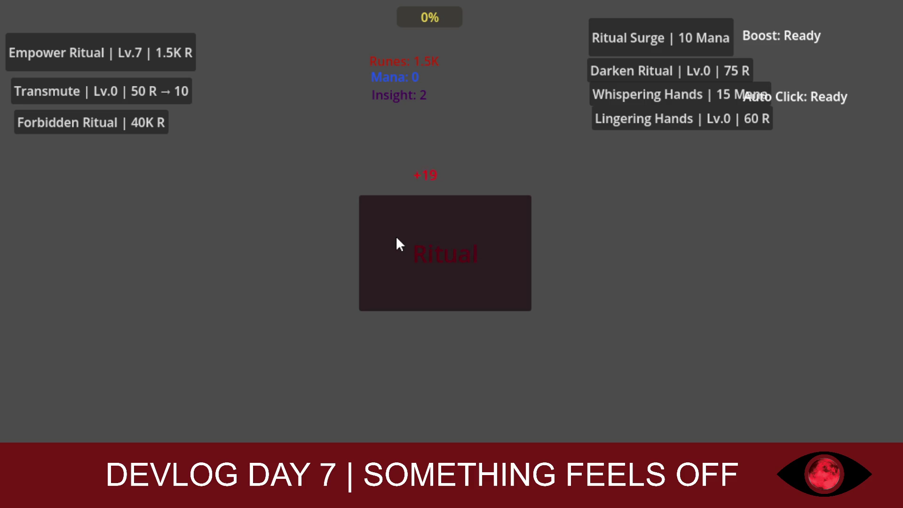
click(173, 61)
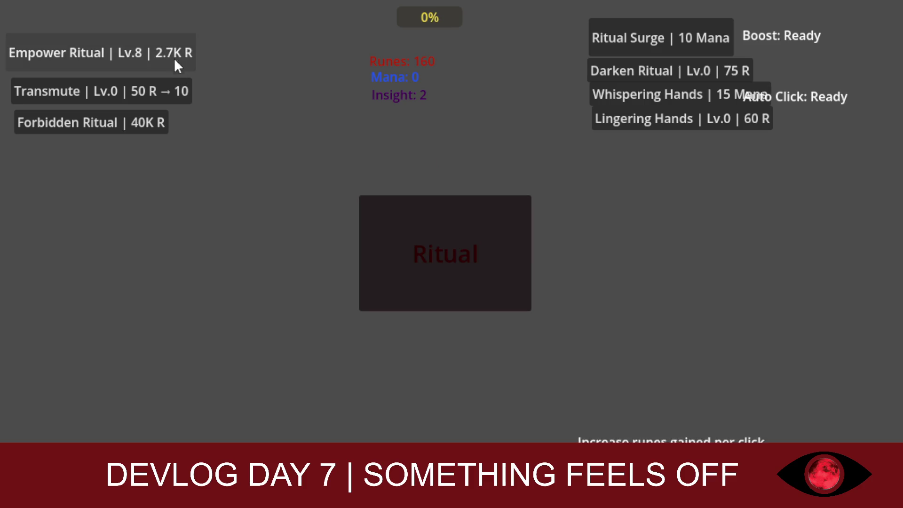
click(426, 238)
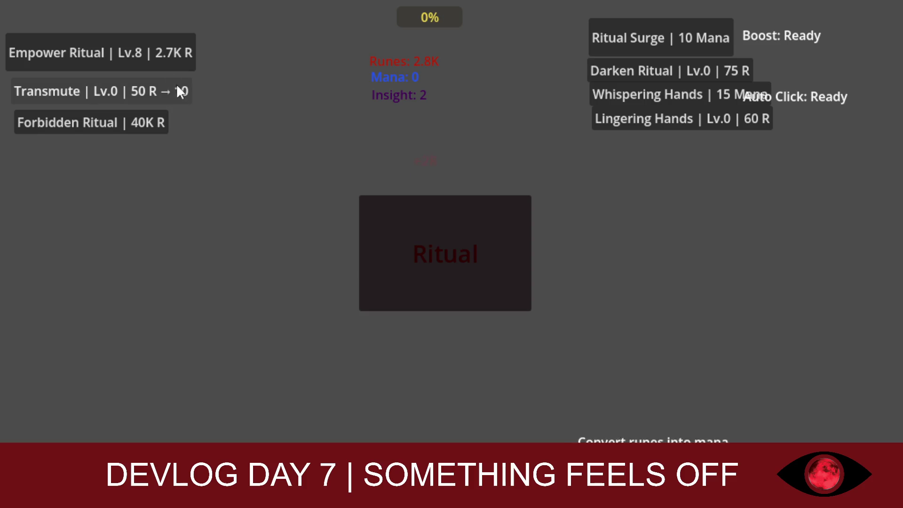
click(174, 53)
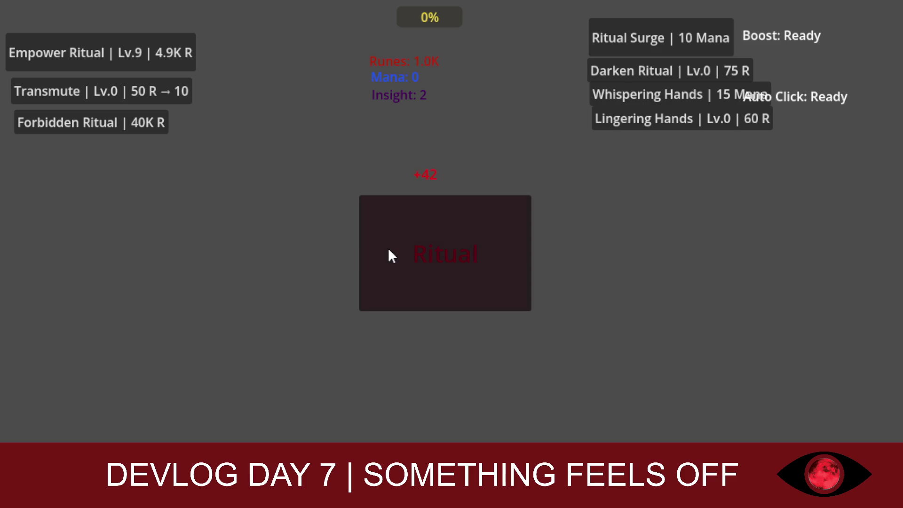
Buy Transmute up to Lv.11 between Ritual clicks, reaching 115 mana
click(188, 90)
click(188, 90)
click(188, 89)
click(188, 89)
click(188, 89)
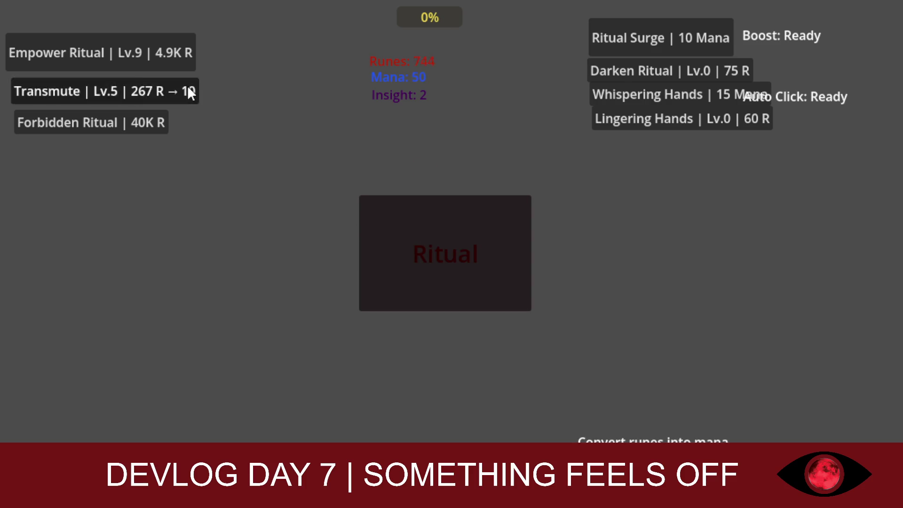
click(188, 89)
click(188, 90)
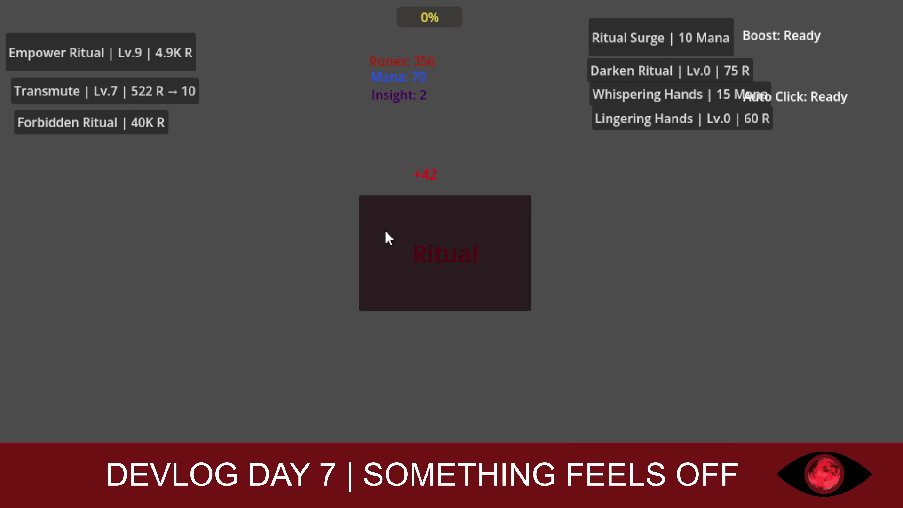
click(385, 233)
click(386, 232)
click(385, 233)
click(188, 92)
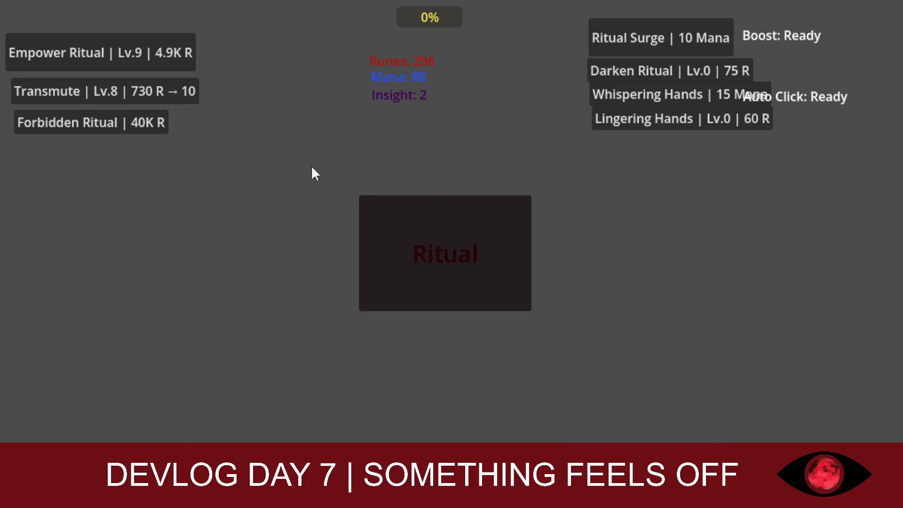
click(402, 208)
click(179, 93)
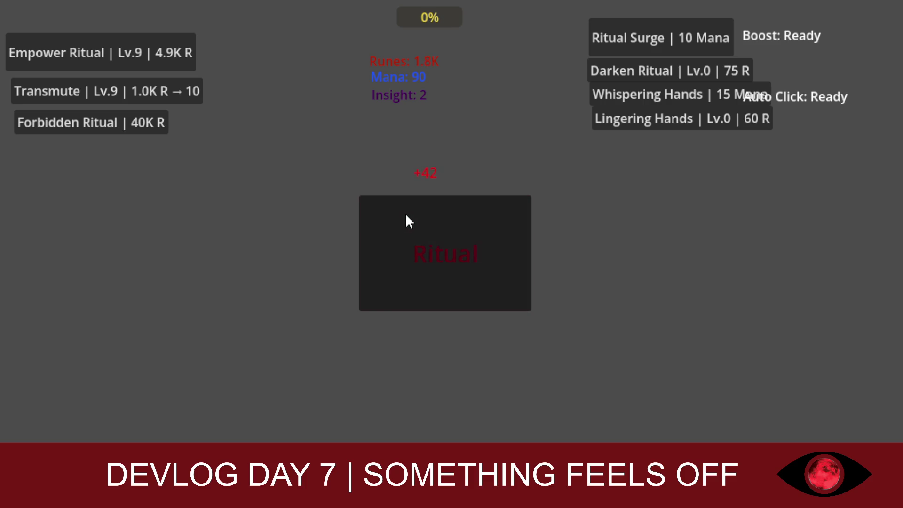
click(209, 97)
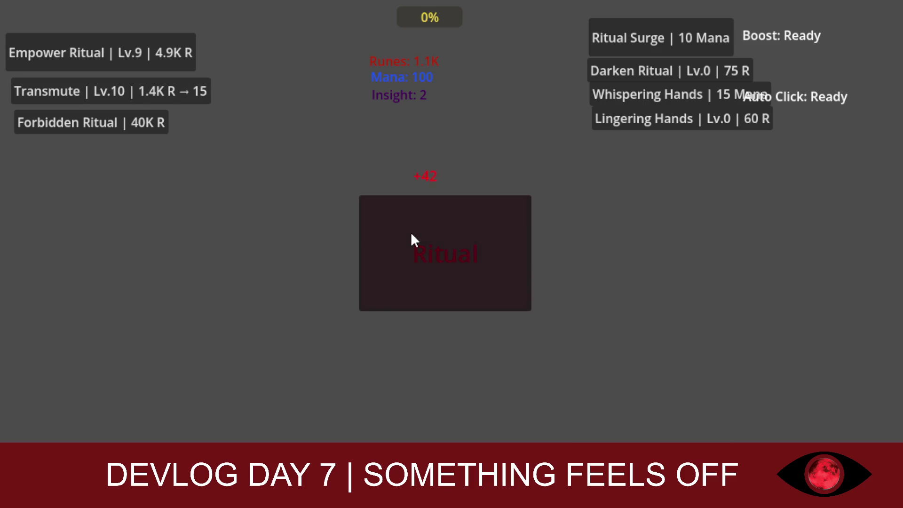
click(389, 224)
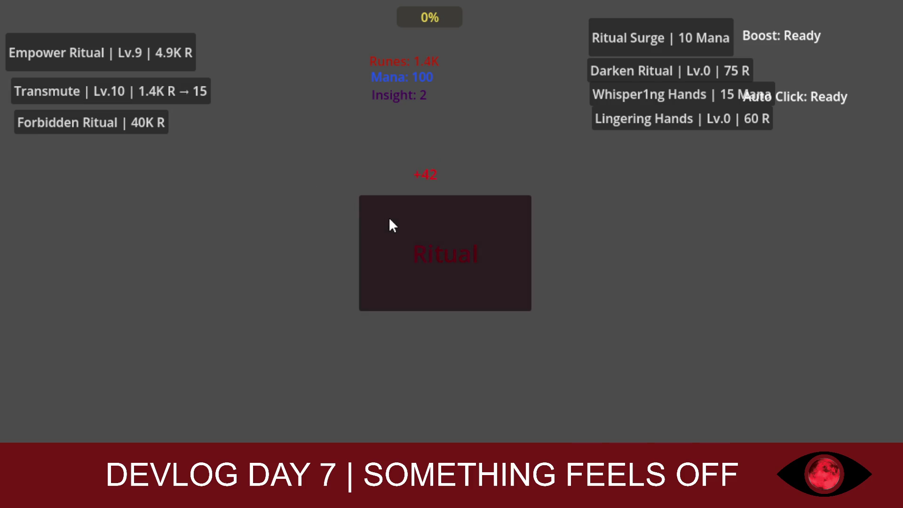
click(192, 103)
click(395, 219)
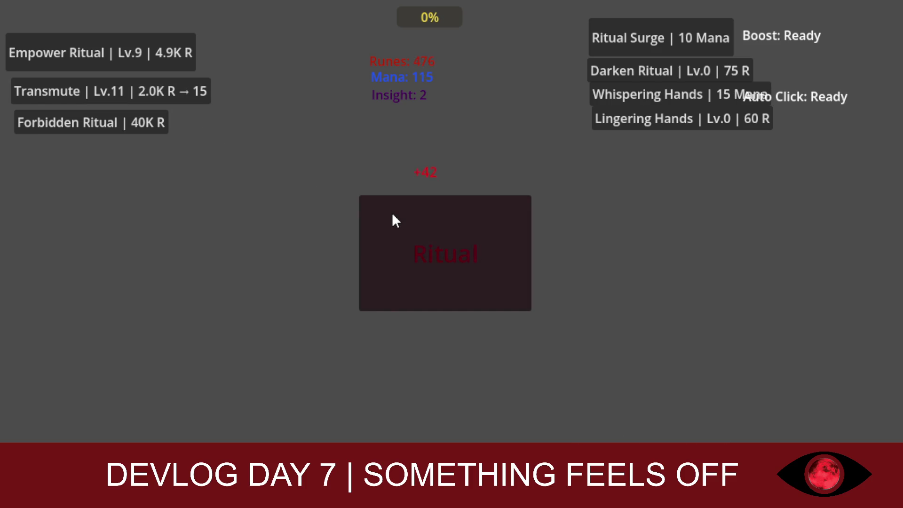
Buy Darken Ritual up to Lv.7, performing rituals in between to rebuild runes
click(393, 215)
click(393, 215)
click(393, 215)
click(676, 69)
click(676, 69)
click(675, 69)
click(675, 69)
click(676, 69)
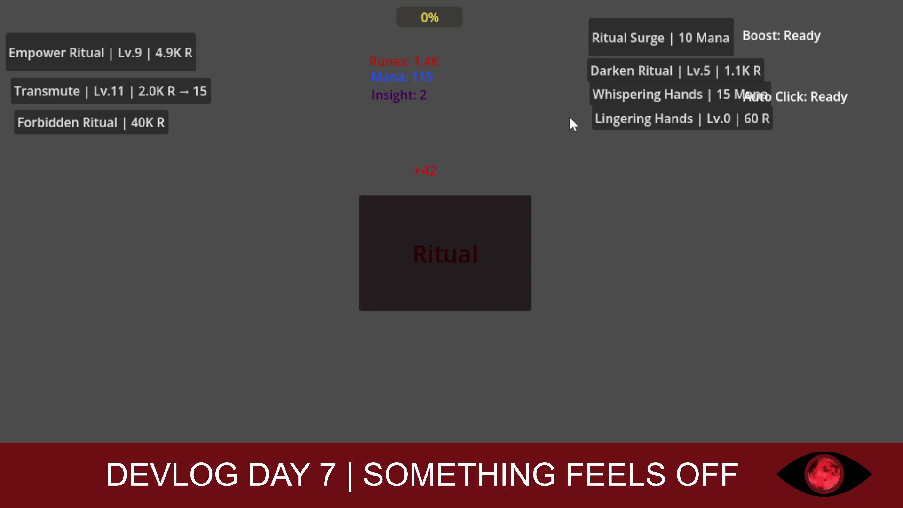
click(622, 75)
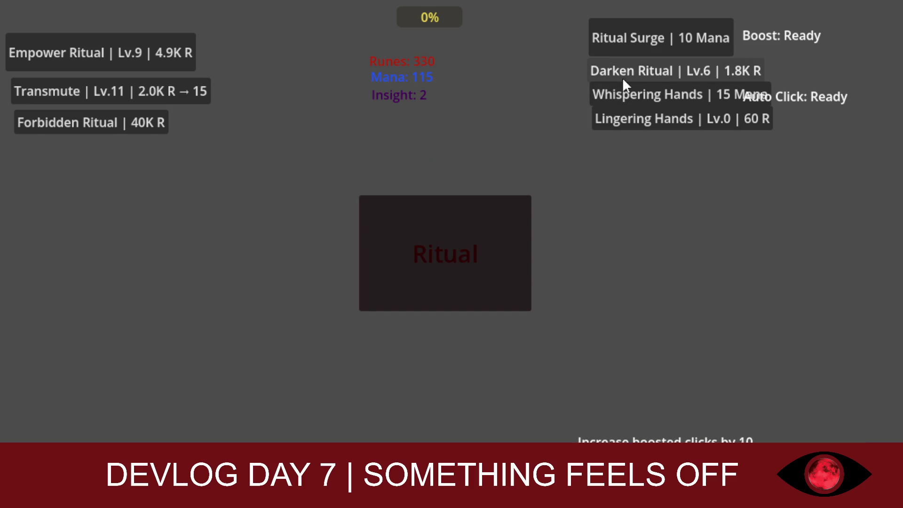
click(453, 238)
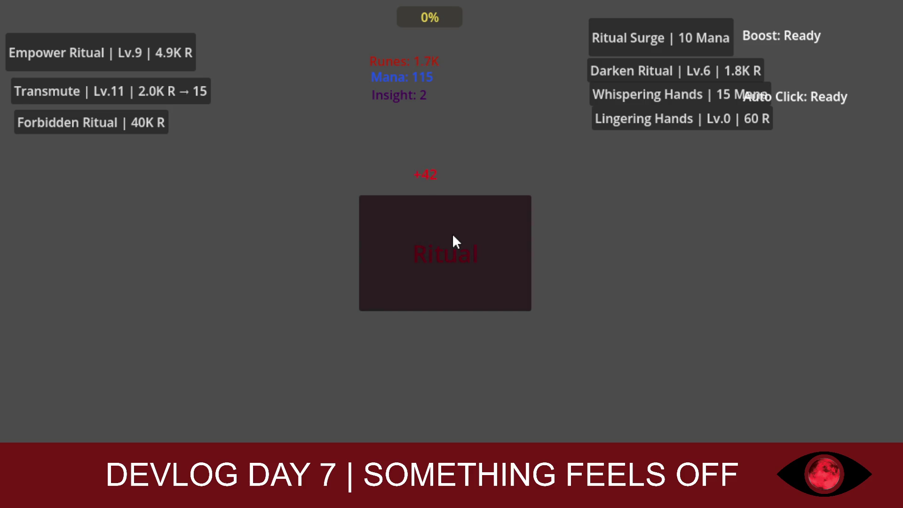
click(453, 238)
click(453, 238)
click(622, 75)
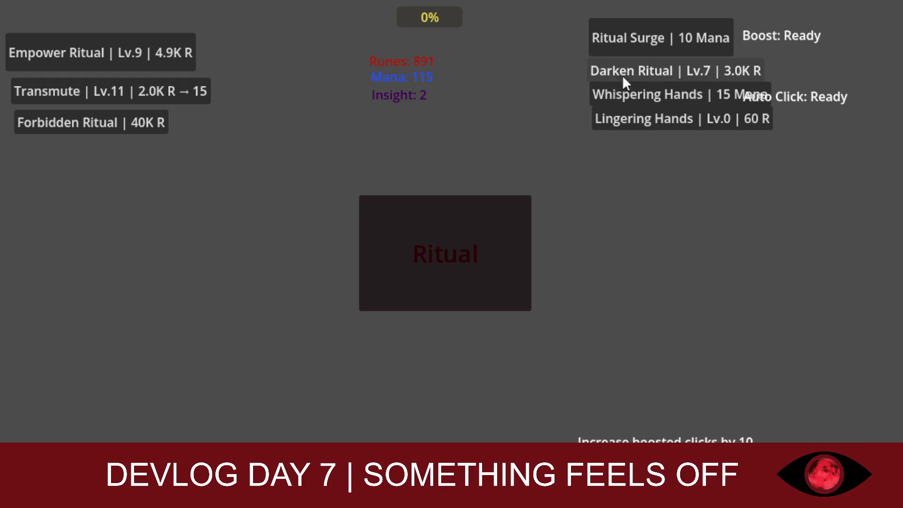
click(453, 232)
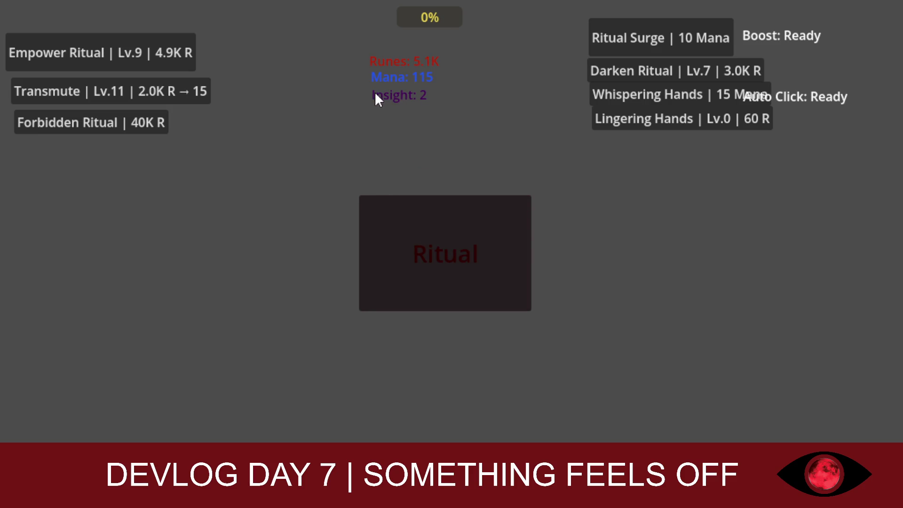
Upgrade Empower Ritual to Lv.10 and perform a few rituals for runes
click(143, 54)
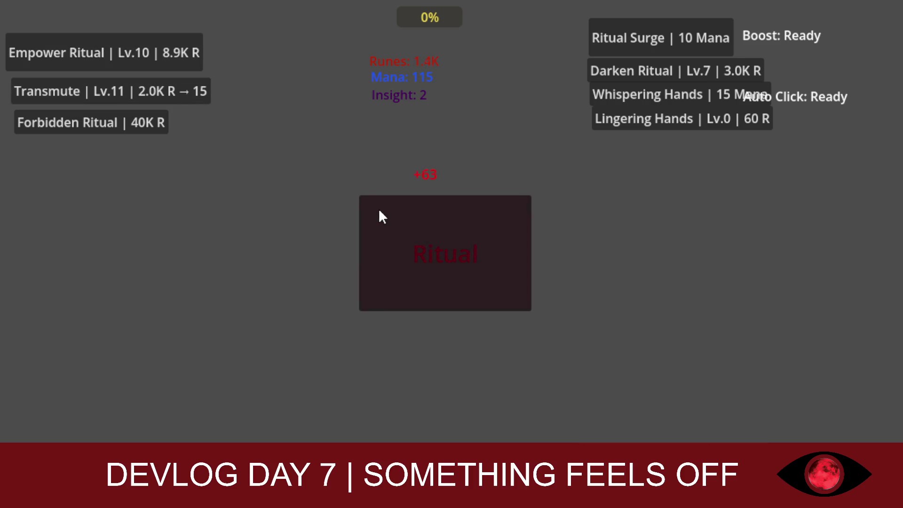
click(381, 217)
click(381, 217)
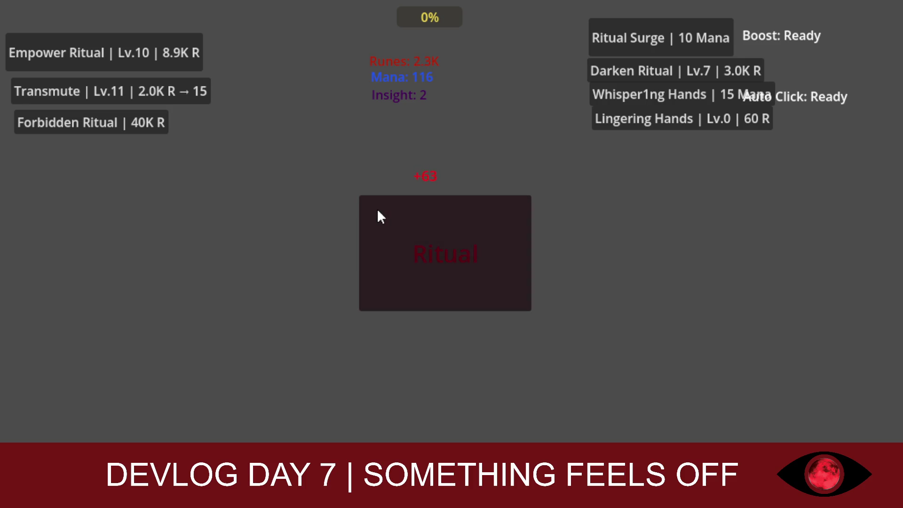
click(382, 216)
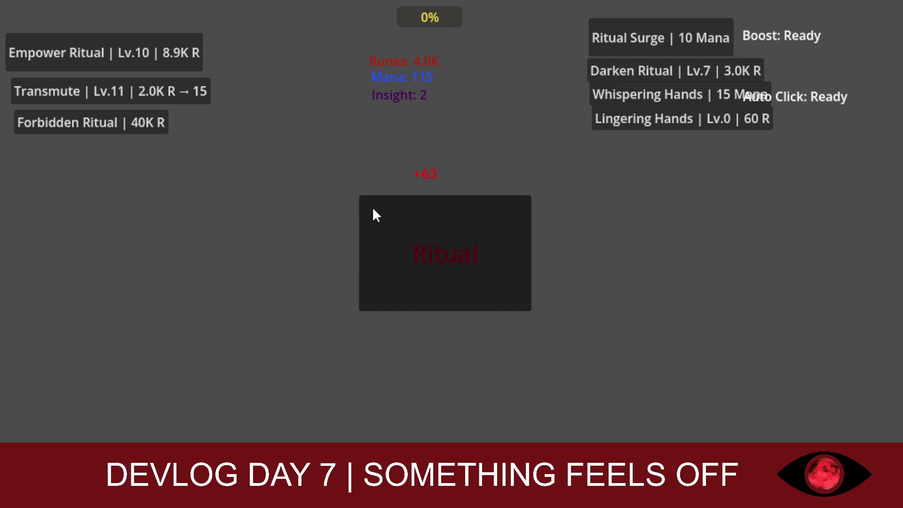
Activate the Ritual Surge boost with mana and perform boosted rituals for runes
click(374, 212)
click(609, 48)
click(455, 213)
click(455, 213)
click(451, 215)
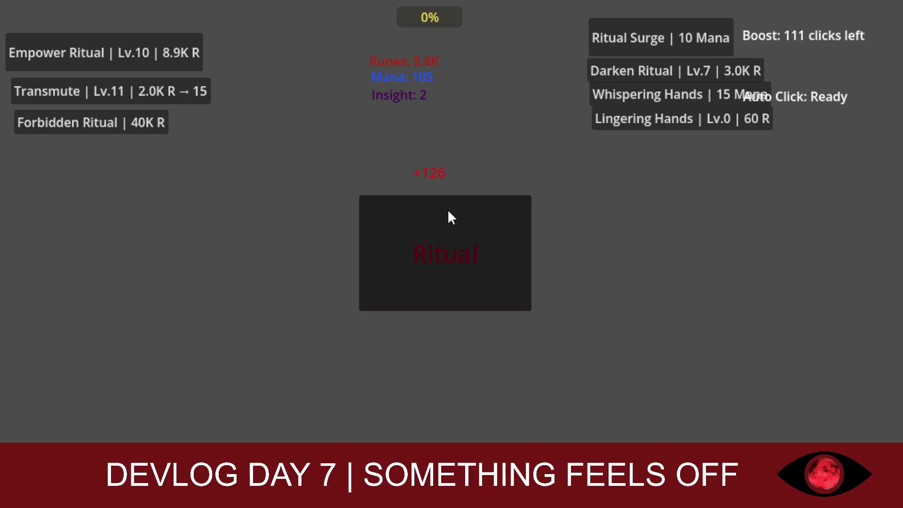
click(445, 216)
click(441, 218)
click(435, 215)
click(428, 215)
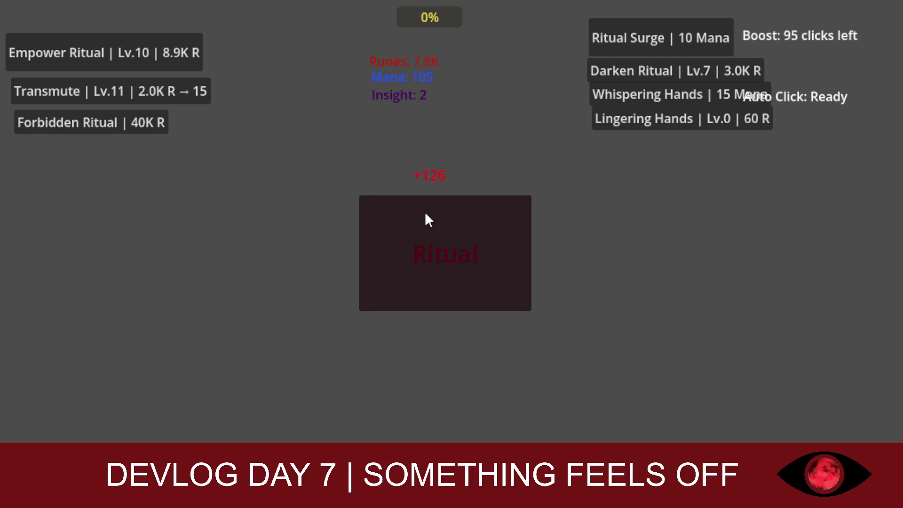
click(426, 215)
click(426, 215)
click(425, 214)
click(425, 214)
click(425, 214)
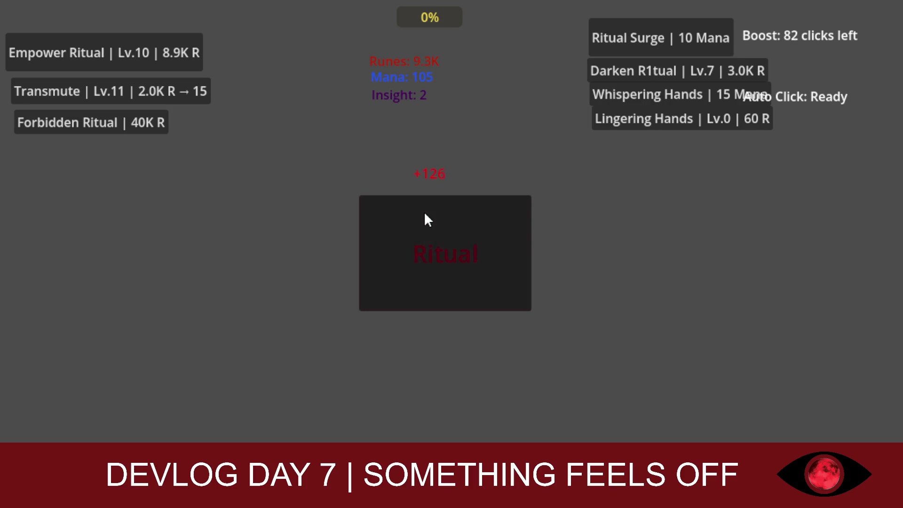
click(414, 207)
click(400, 203)
click(385, 198)
click(191, 65)
Upgrade Empower Ritual to Lv.11 and keep performing boosted rituals
click(405, 228)
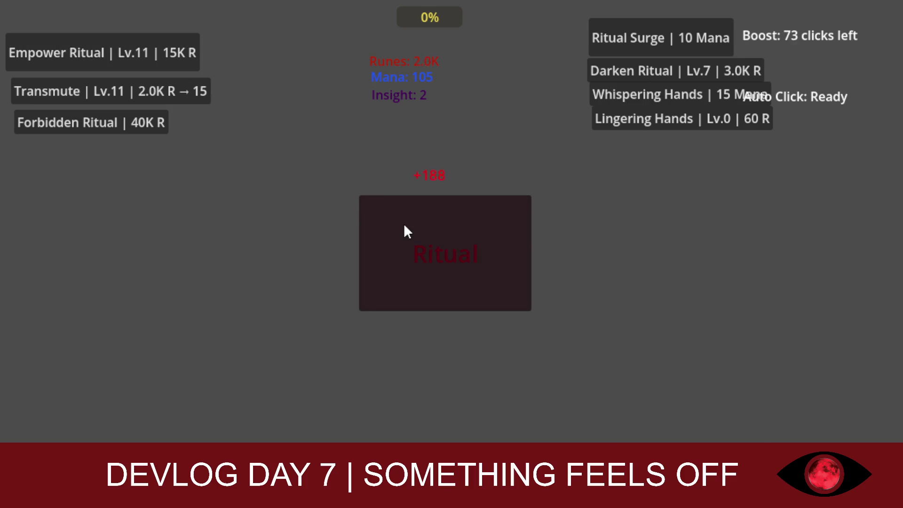
click(405, 226)
click(404, 226)
click(405, 226)
click(404, 226)
click(405, 227)
click(405, 227)
click(405, 227)
click(405, 226)
click(404, 227)
click(404, 227)
click(404, 226)
click(404, 226)
click(405, 226)
click(404, 226)
click(405, 227)
click(404, 226)
click(404, 226)
click(405, 227)
click(404, 226)
click(405, 226)
click(405, 227)
click(404, 227)
Buy Lingering Hands upgrade levels, bringing it to Lv.8
click(632, 129)
click(632, 128)
click(632, 128)
click(632, 129)
click(632, 128)
click(632, 129)
click(632, 128)
click(632, 129)
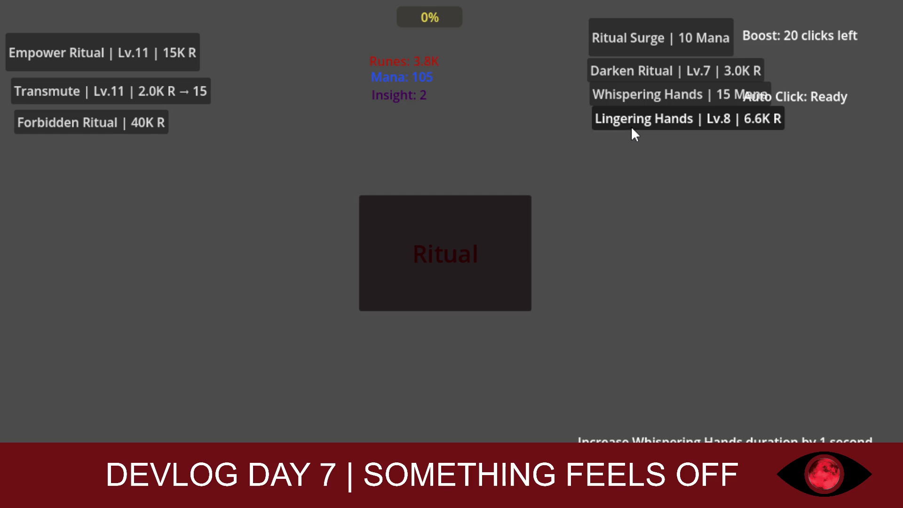
Use up the remaining boosted rituals to collect more runes
click(508, 199)
double_click(500, 203)
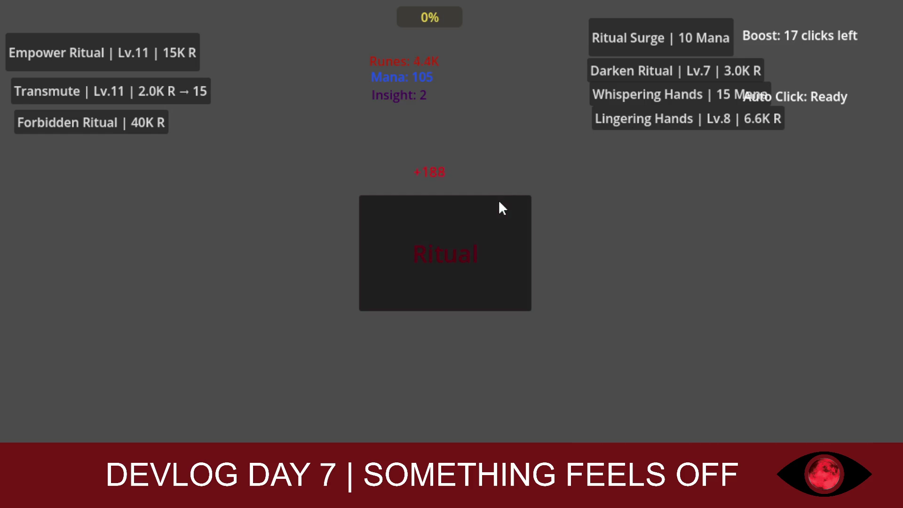
double_click(494, 207)
double_click(492, 209)
double_click(489, 208)
click(490, 208)
double_click(487, 207)
double_click(488, 207)
double_click(487, 207)
click(487, 208)
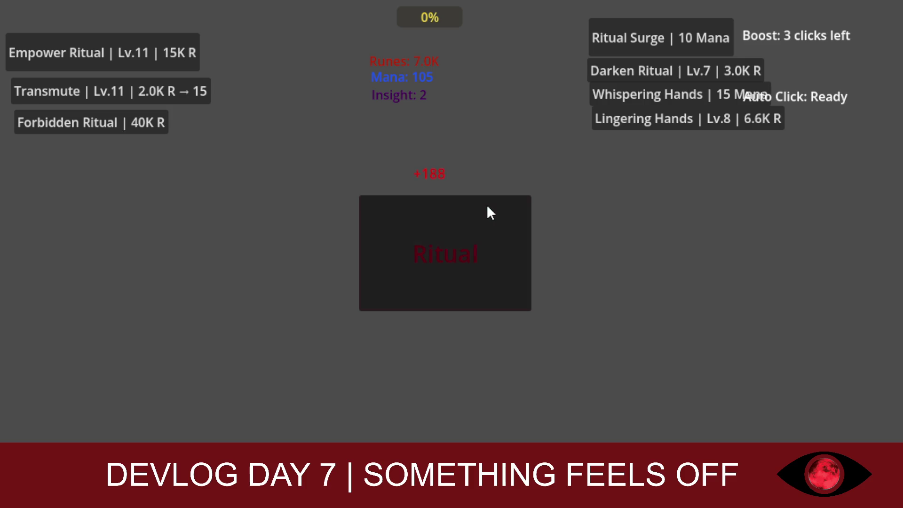
double_click(486, 207)
click(486, 207)
click(487, 207)
Buy two Darken Ritual levels to reach Lv.9, then perform more rituals
click(625, 78)
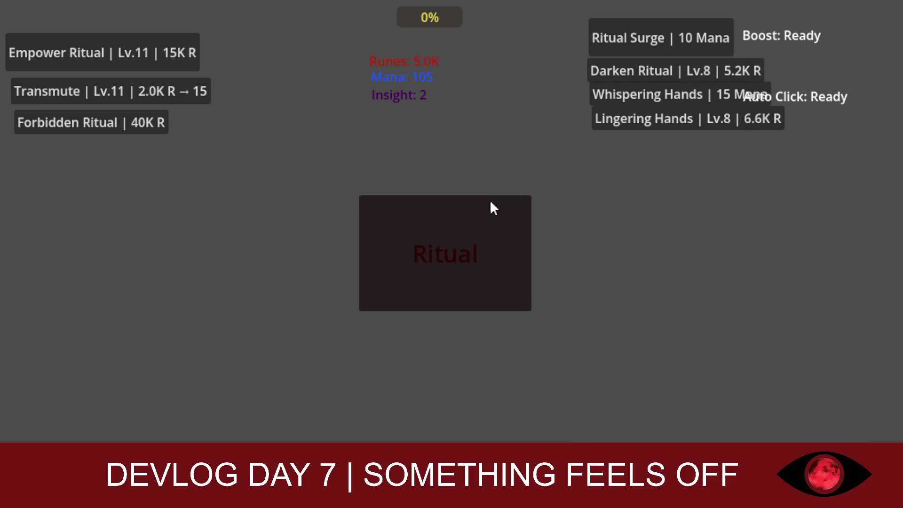
click(490, 199)
click(616, 79)
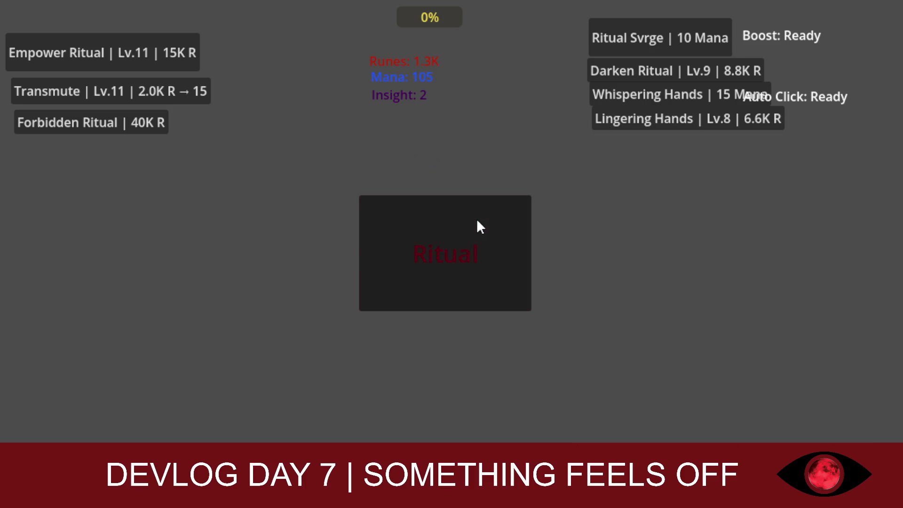
click(472, 225)
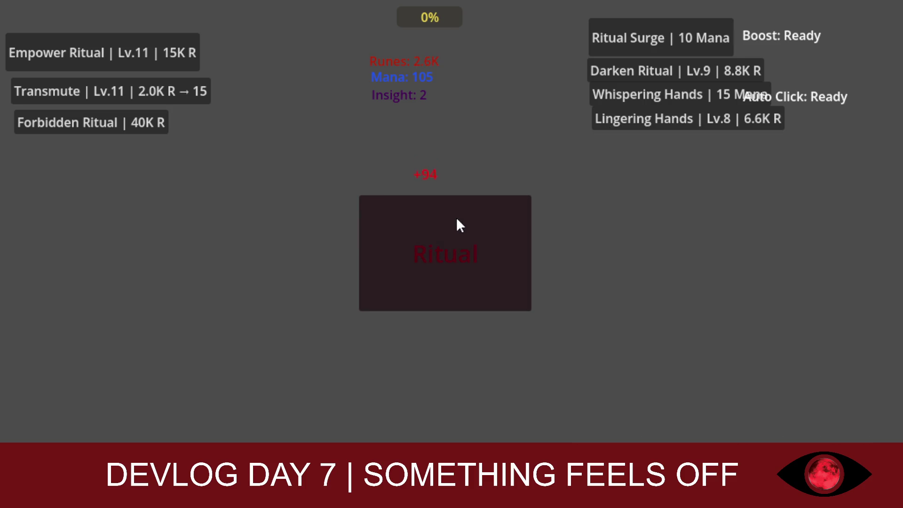
click(455, 218)
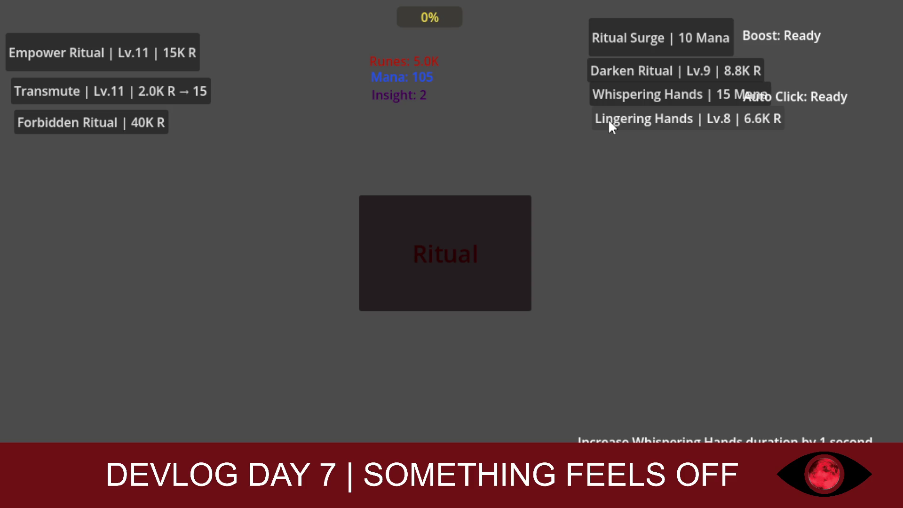
Spend 10 mana on a Ritual Surge and perform boosted rituals for runes
click(416, 243)
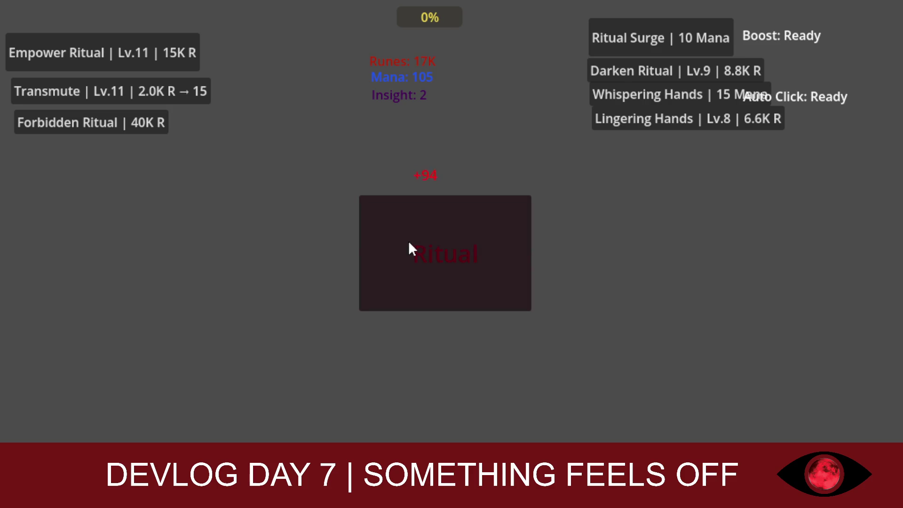
click(595, 44)
click(445, 225)
click(443, 225)
click(442, 225)
click(440, 225)
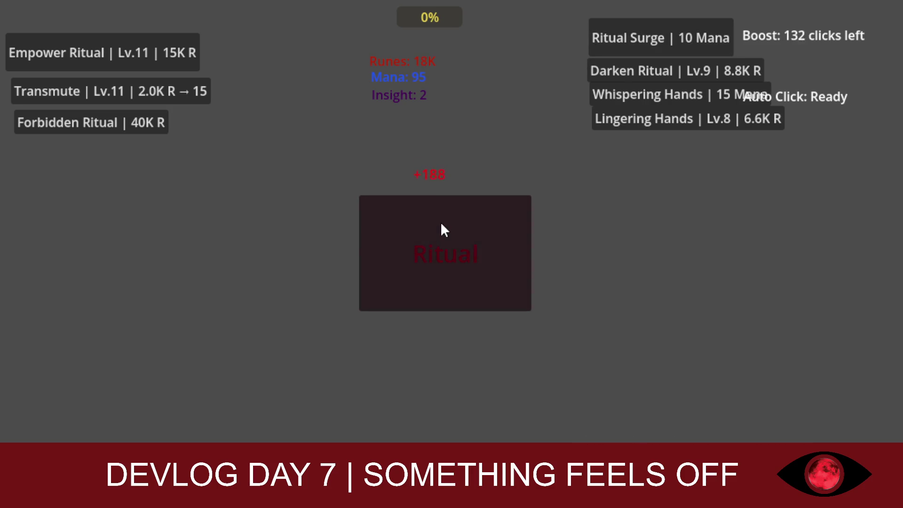
click(437, 224)
click(434, 224)
click(431, 224)
click(428, 224)
click(427, 225)
click(427, 224)
click(426, 225)
click(425, 225)
click(426, 225)
click(426, 224)
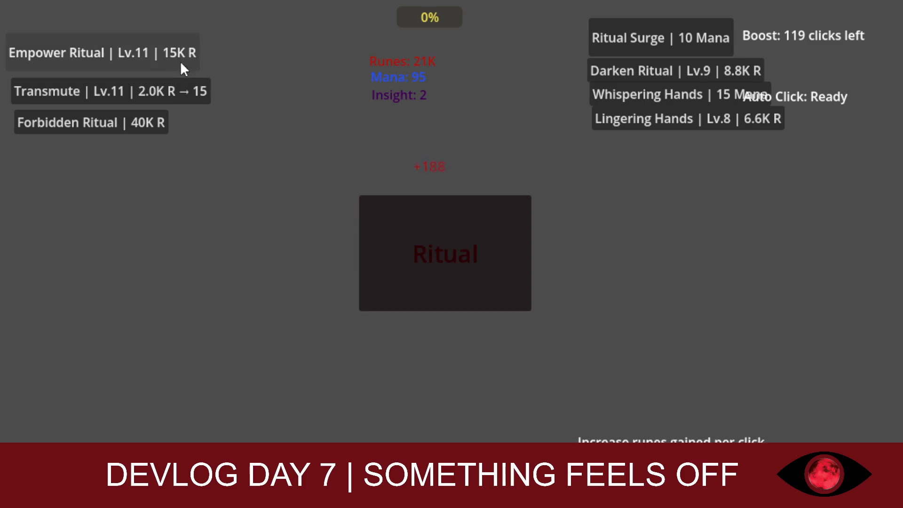
Upgrade Empower Ritual to Lv.12 and keep performing rituals for runes
click(181, 61)
click(373, 210)
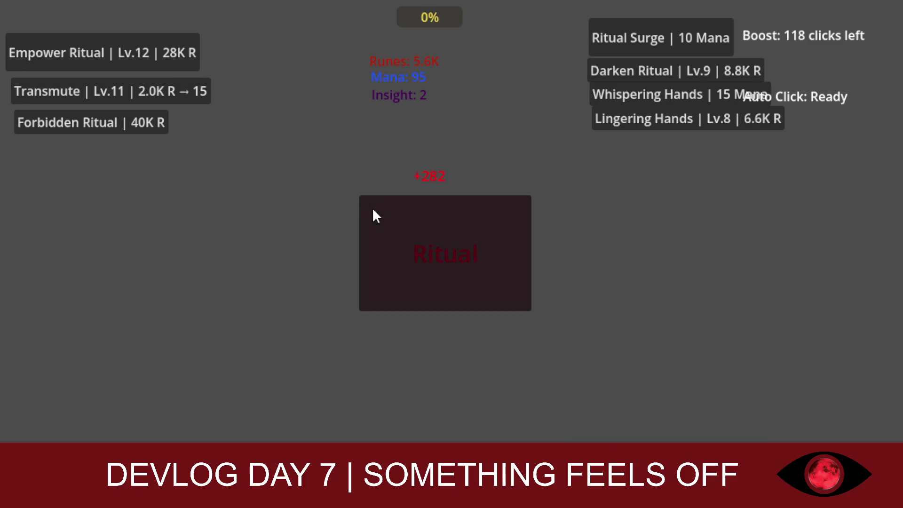
click(405, 212)
click(409, 212)
click(408, 211)
click(408, 211)
click(408, 211)
click(408, 211)
click(408, 211)
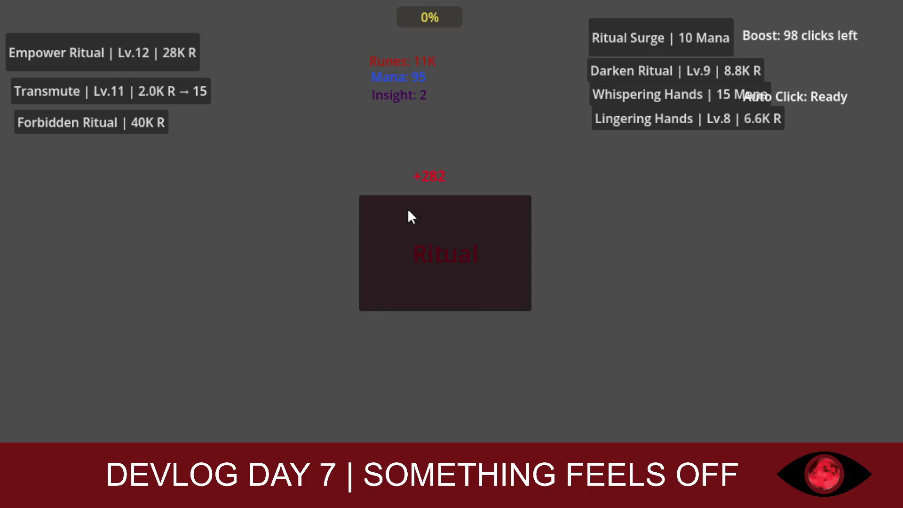
click(408, 211)
click(408, 211)
click(408, 211)
click(408, 211)
click(408, 211)
click(408, 211)
click(409, 211)
click(408, 211)
click(408, 212)
click(408, 211)
click(409, 211)
click(409, 212)
click(409, 211)
click(409, 211)
click(409, 212)
click(408, 211)
click(408, 211)
click(408, 211)
Upgrade Darken Ritual to Lv.10 and use up the last boosted rituals
click(409, 212)
click(408, 212)
click(409, 212)
click(590, 71)
click(464, 223)
click(464, 223)
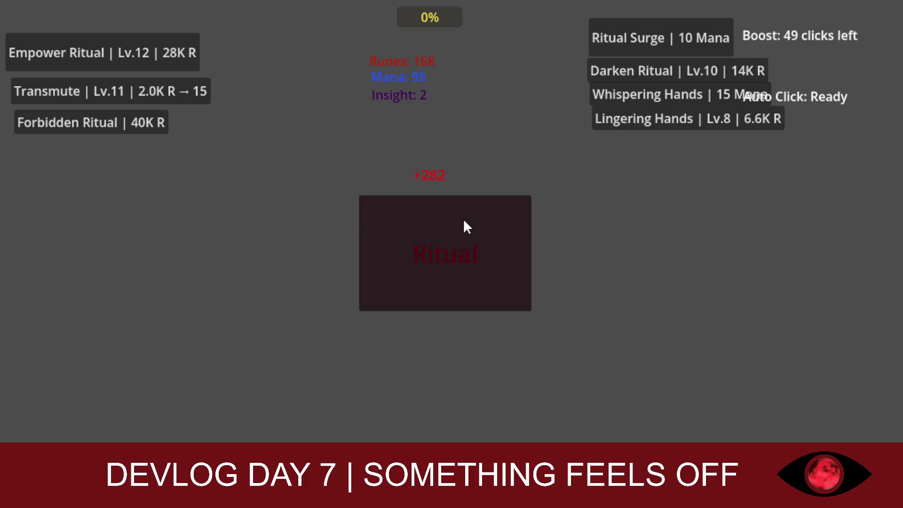
click(462, 221)
click(462, 222)
click(462, 221)
click(462, 221)
click(462, 222)
click(462, 221)
click(460, 221)
click(461, 221)
click(461, 221)
click(460, 221)
click(461, 221)
click(458, 221)
click(459, 221)
click(459, 221)
double_click(457, 221)
double_click(457, 221)
double_click(456, 221)
double_click(456, 221)
double_click(455, 222)
click(456, 222)
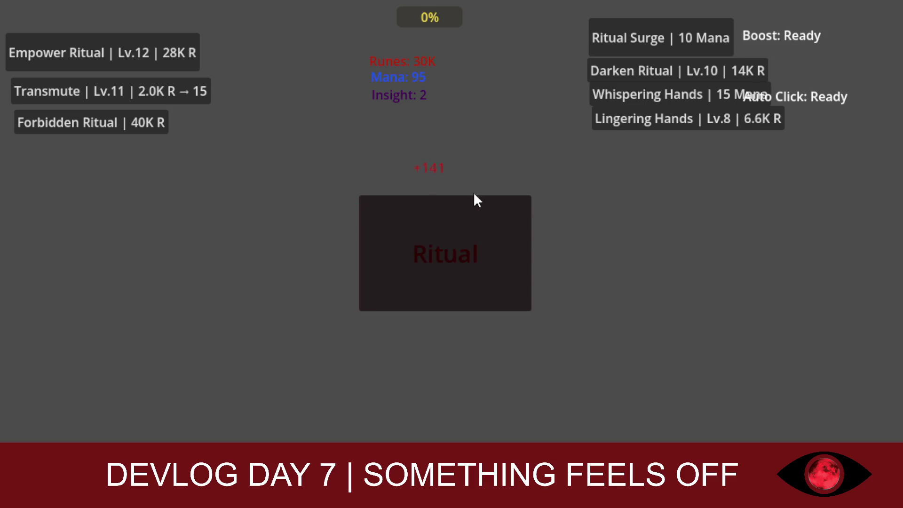
Start another Ritual Surge, spam boosted rituals, then perform the Forbidden Ritual for 1.0M runes
click(465, 208)
click(589, 37)
double_click(433, 227)
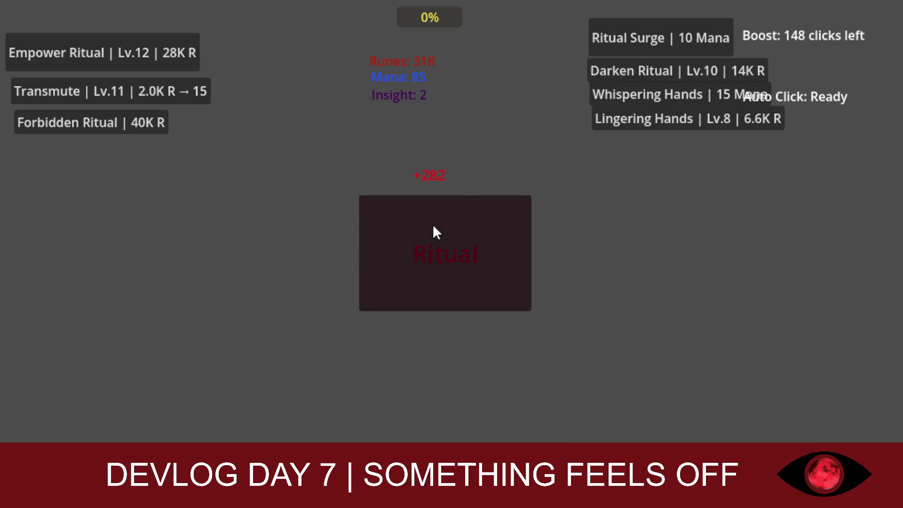
triple_click(434, 227)
triple_click(434, 227)
double_click(430, 228)
double_click(430, 228)
triple_click(429, 228)
double_click(428, 228)
double_click(428, 228)
double_click(427, 228)
click(151, 122)
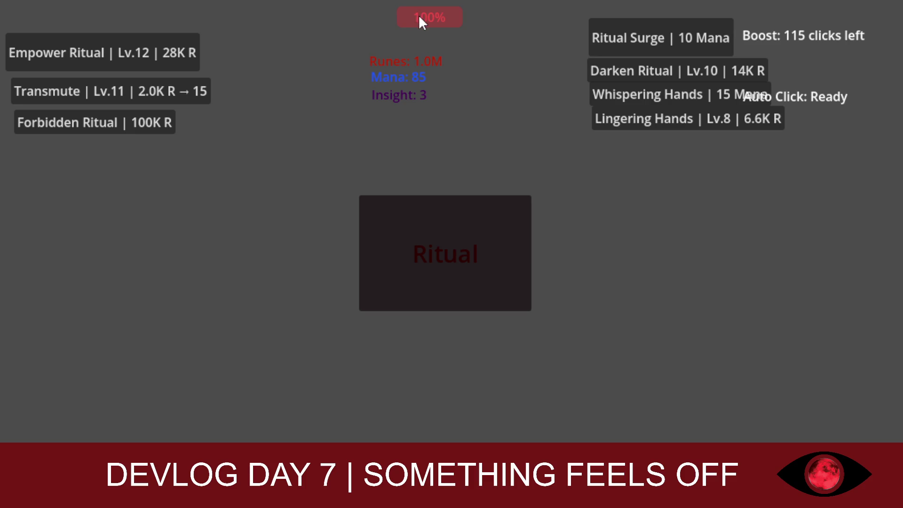
Perform more boosted rituals, then repeat the Forbidden Ritual until it costs 61M
triple_click(423, 238)
triple_click(423, 238)
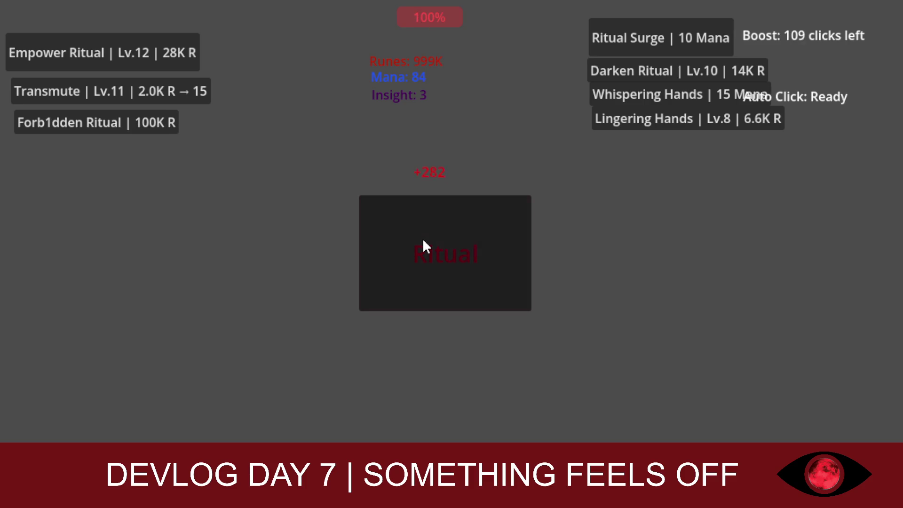
double_click(423, 238)
double_click(422, 238)
triple_click(422, 238)
double_click(419, 237)
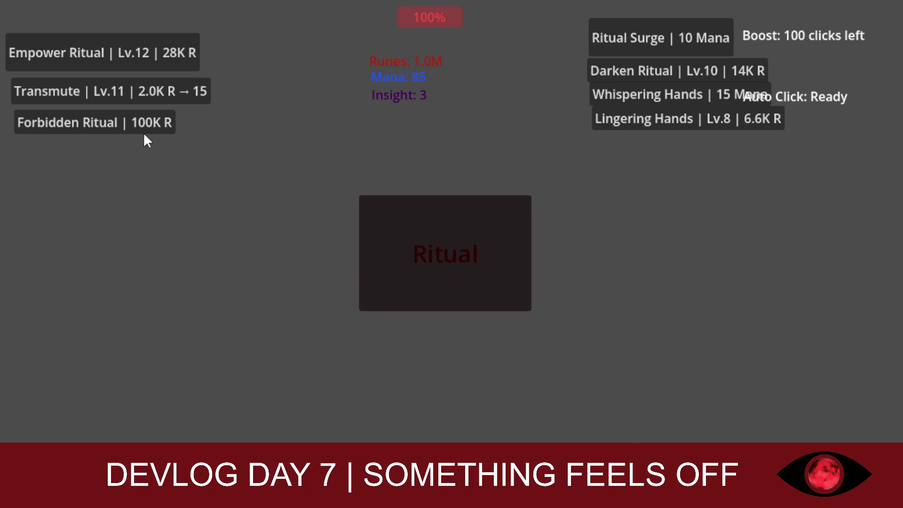
click(134, 121)
click(134, 120)
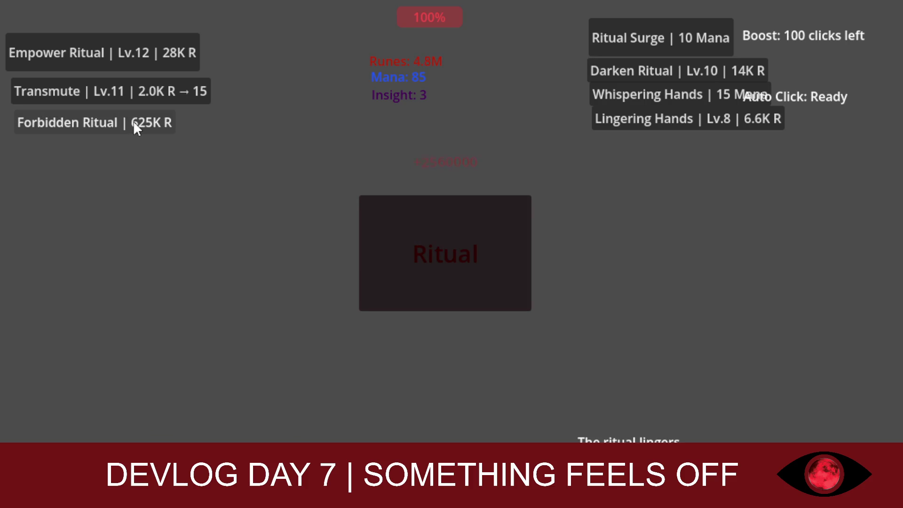
click(133, 121)
double_click(134, 121)
Buy Empower Ritual levels repeatedly up to Lv.19, leaving 27M runes
click(132, 56)
click(132, 56)
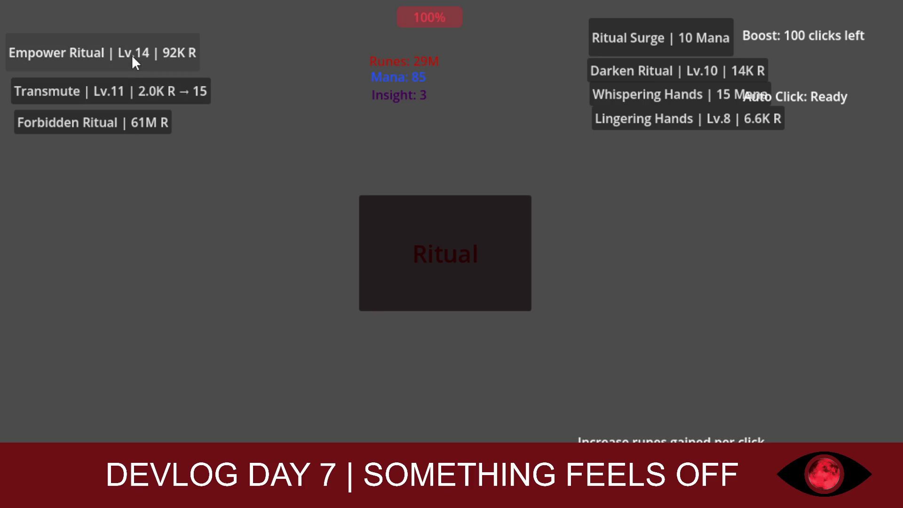
click(132, 57)
click(133, 56)
click(132, 57)
click(132, 57)
click(132, 56)
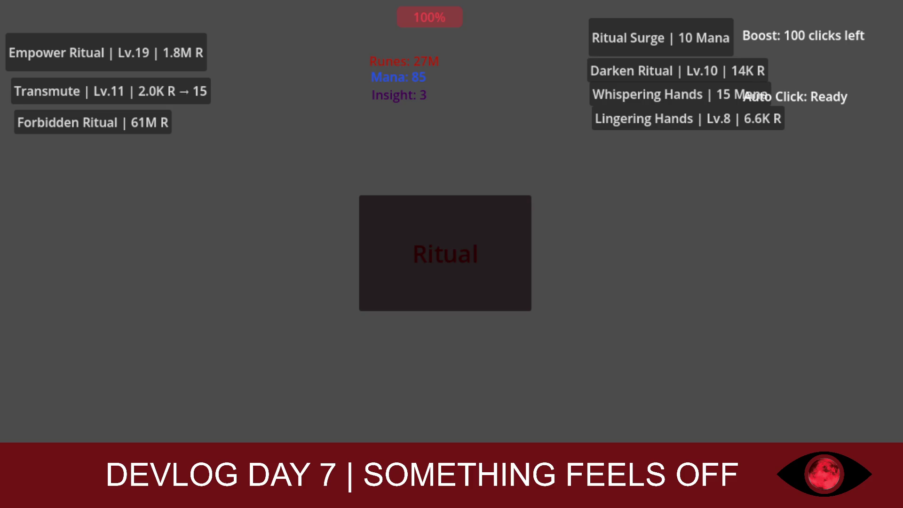
Spam boosted rituals for runes and raise Empower Ritual toward Lv.23
click(441, 287)
double_click(443, 286)
double_click(445, 284)
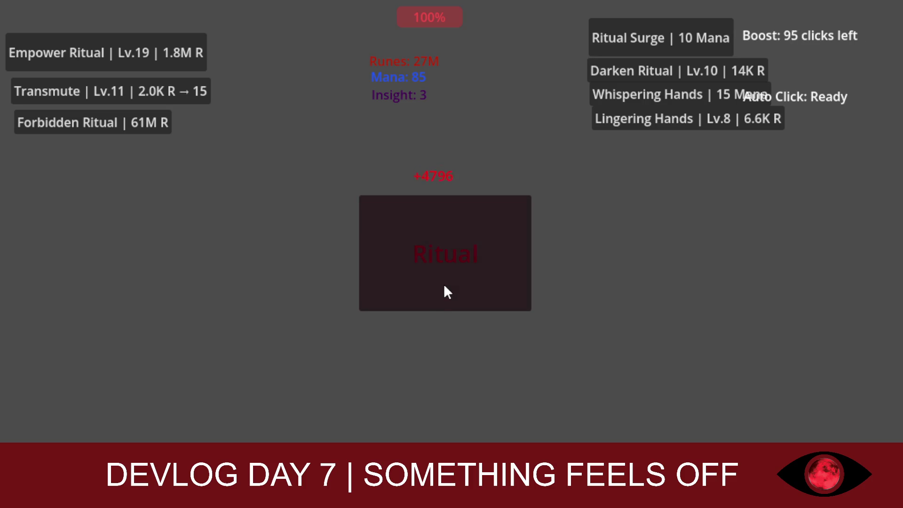
double_click(444, 282)
triple_click(444, 280)
double_click(444, 280)
double_click(446, 284)
double_click(397, 254)
click(396, 250)
click(149, 58)
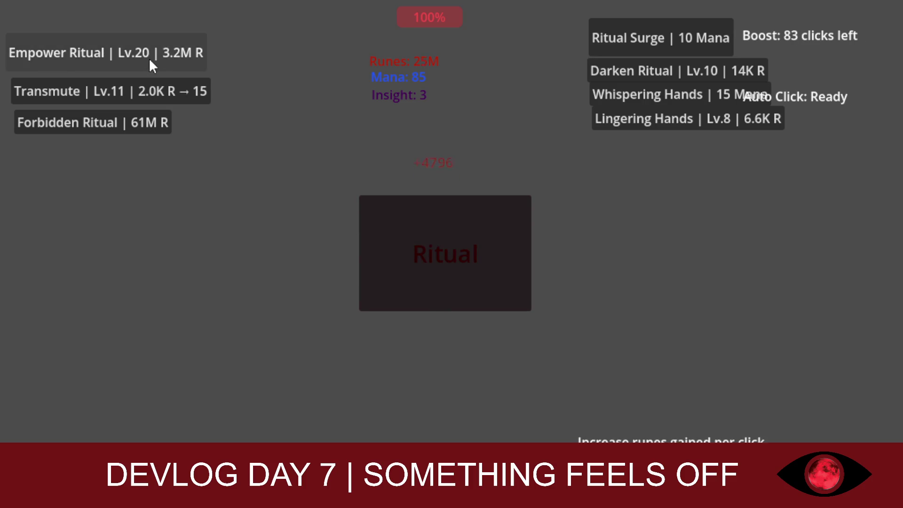
triple_click(149, 58)
Keep spamming rituals, then in the relaunched game perform a Forbidden Ritual for 1.0M runes
triple_click(401, 233)
triple_click(401, 232)
double_click(402, 232)
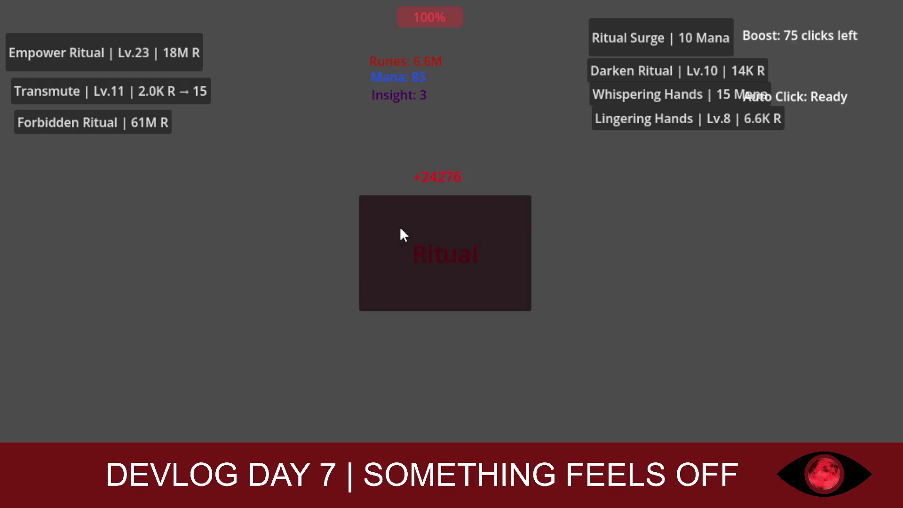
triple_click(401, 231)
double_click(400, 230)
double_click(399, 229)
double_click(398, 225)
double_click(399, 227)
double_click(399, 227)
triple_click(399, 226)
double_click(399, 225)
triple_click(398, 226)
double_click(398, 225)
double_click(398, 225)
double_click(397, 225)
triple_click(397, 225)
double_click(397, 226)
triple_click(397, 225)
double_click(397, 226)
double_click(397, 225)
double_click(397, 225)
click(397, 225)
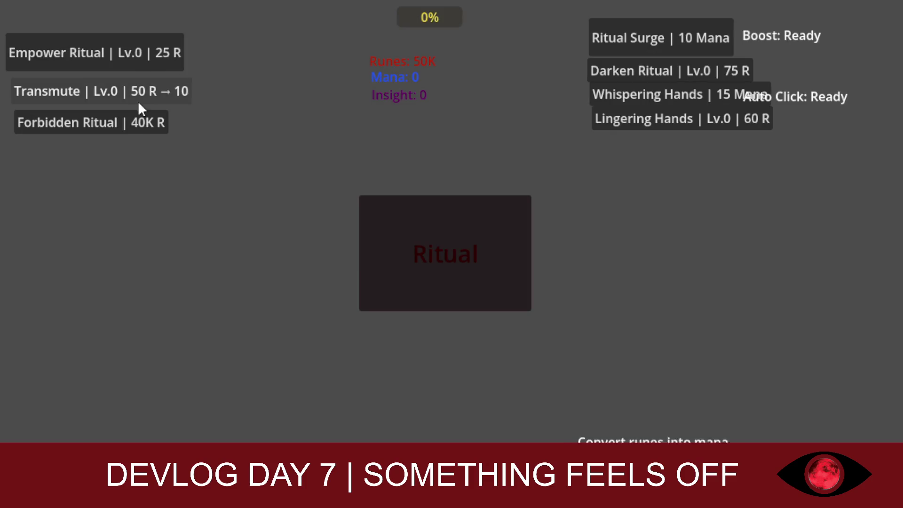
click(137, 128)
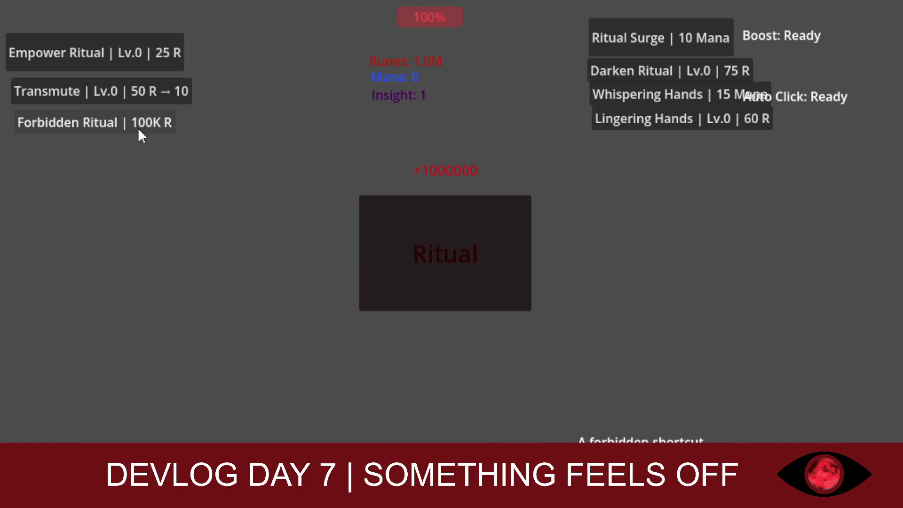